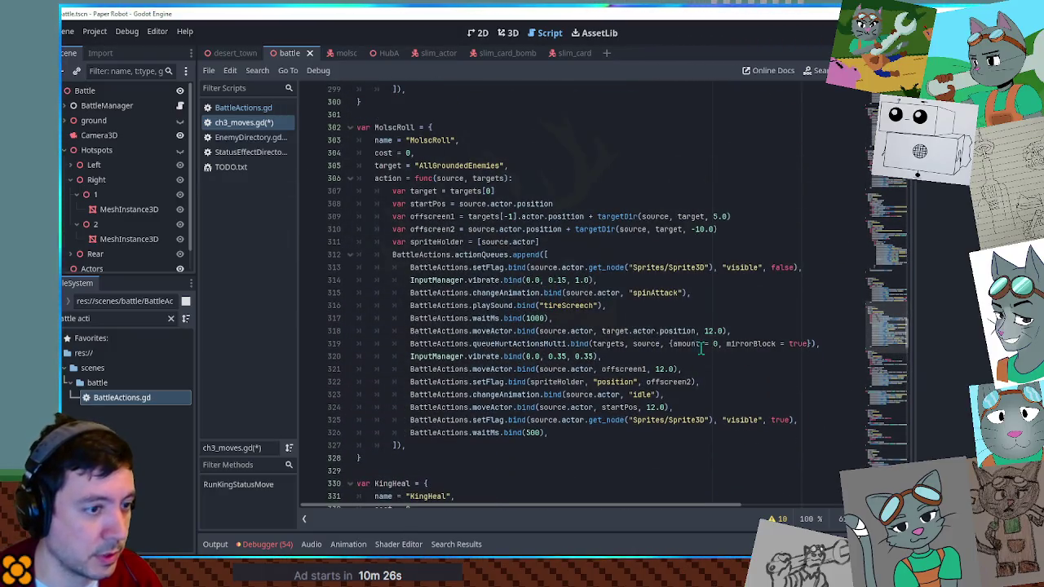
# Step: Copy the existing queueHurtActions line and paste it after SlimCardEject's fireTween line
pyautogui.doubleClick(506, 343)
pyautogui.scroll(6, 511, 346)
pyautogui.moveTo(706, 254)
pyautogui.mouseDown()
pyautogui.moveTo(730, 259)
pyautogui.moveTo(730, 245)
pyautogui.mouseUp()
pyautogui.hotkey('ctrl', 'c')
pyautogui.click(869, 314)
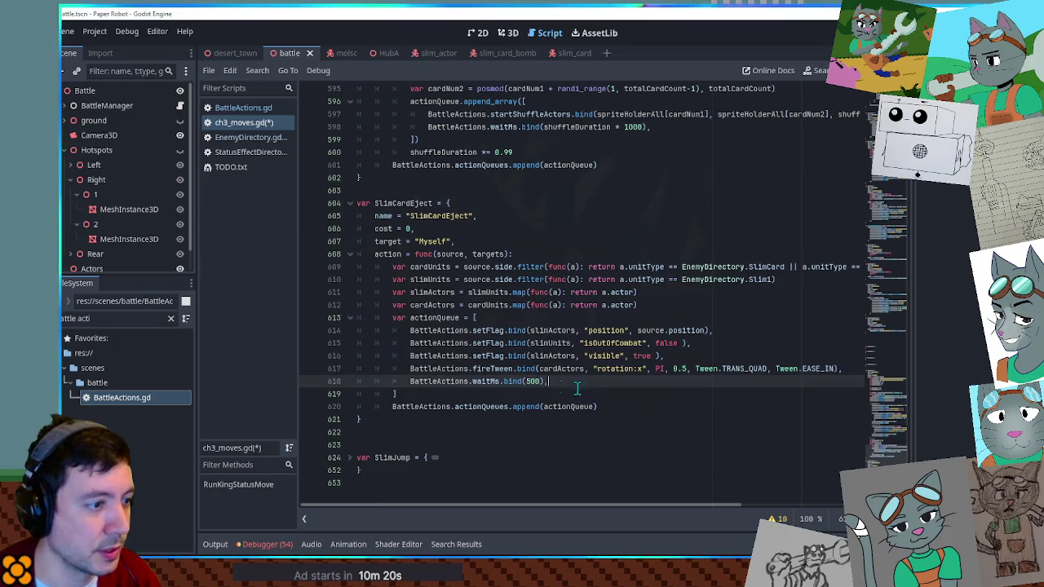
pyautogui.click(850, 370)
pyautogui.hotkey('ctrl', 'v')
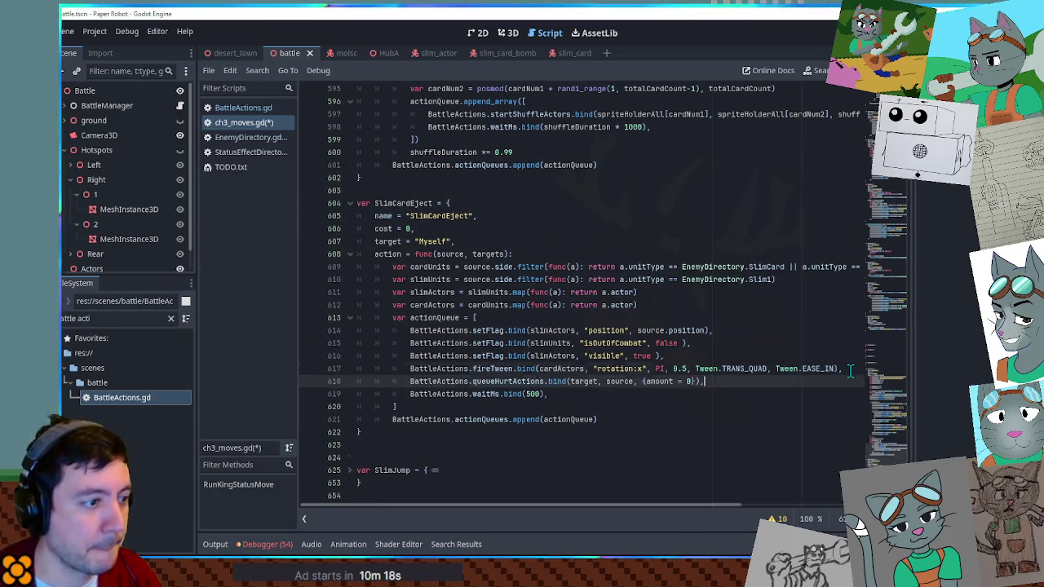
# Step: Change the pasted call's target to slimUnits[0] and its source to null
pyautogui.doubleClick(593, 382)
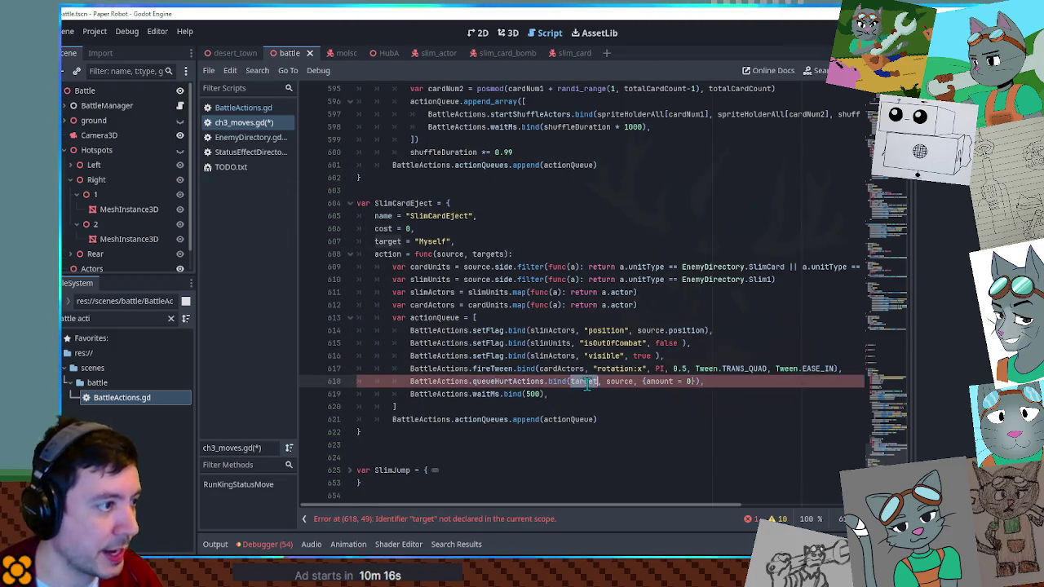
pyautogui.click(429, 280)
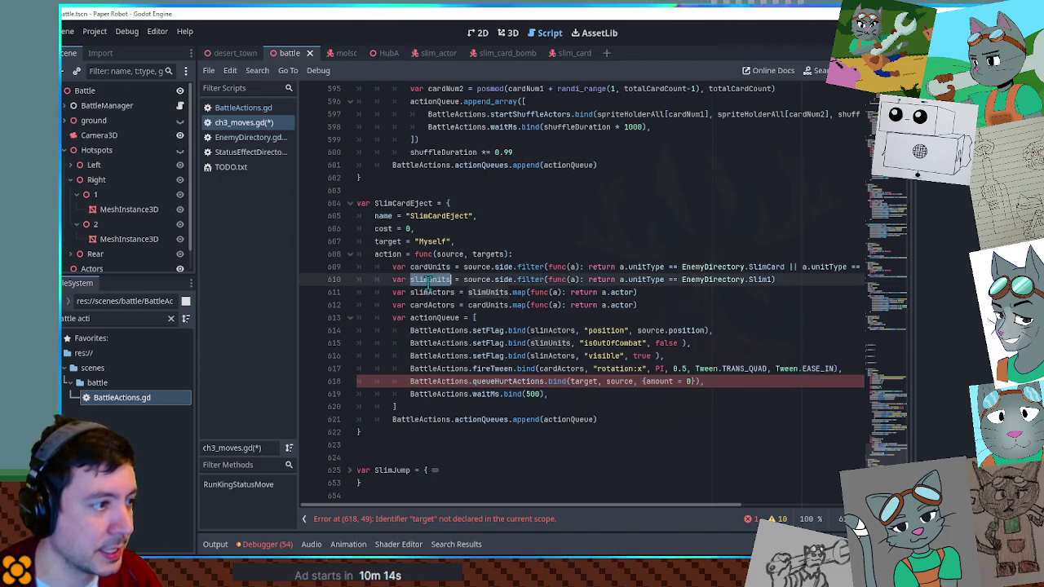
pyautogui.click(584, 382)
pyautogui.doubleClick(584, 381)
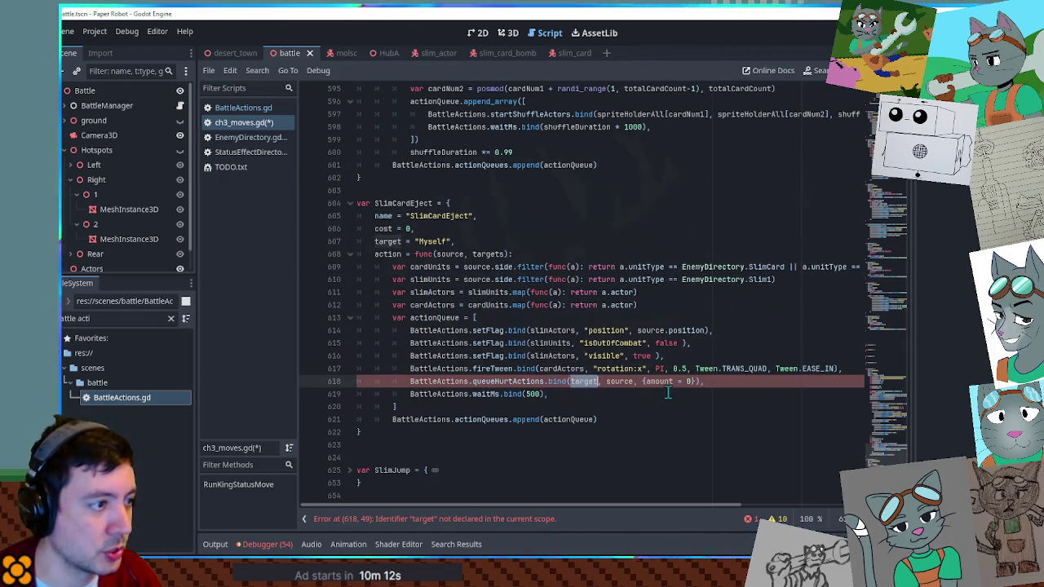
pyautogui.write('slimUnits')
pyautogui.write('[0]')
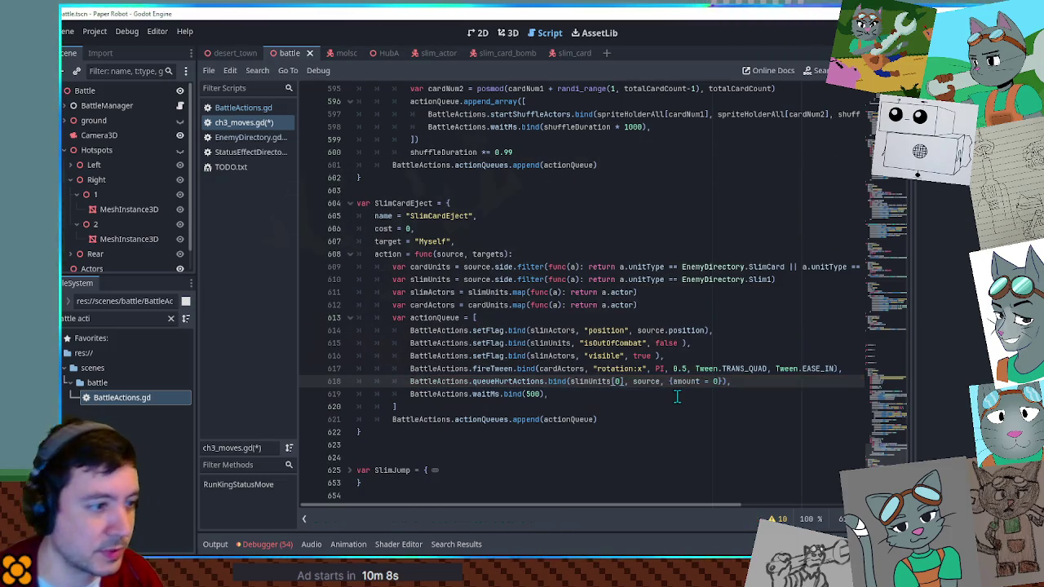
pyautogui.doubleClick(648, 382)
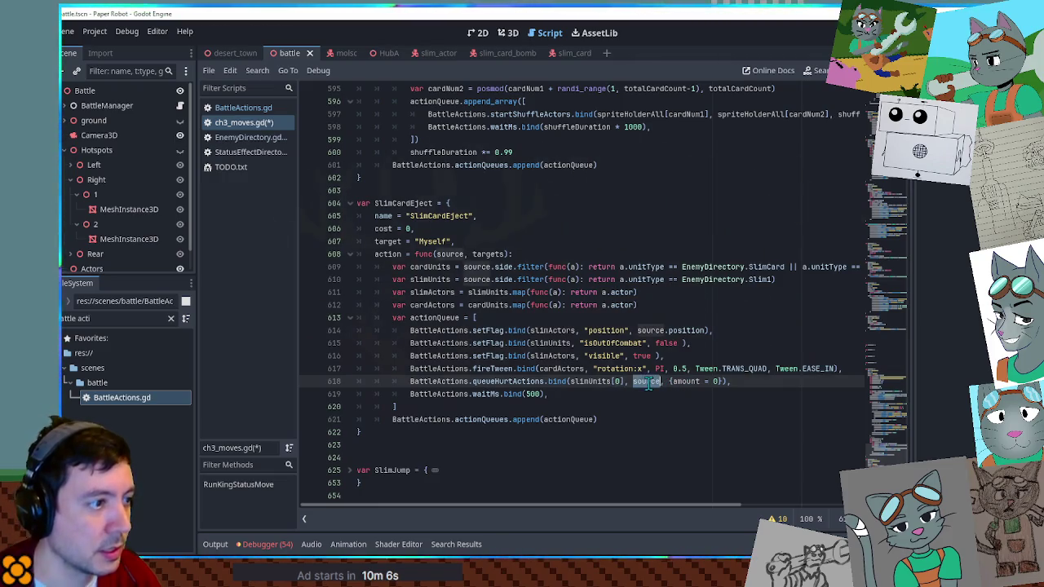
pyautogui.write('null')
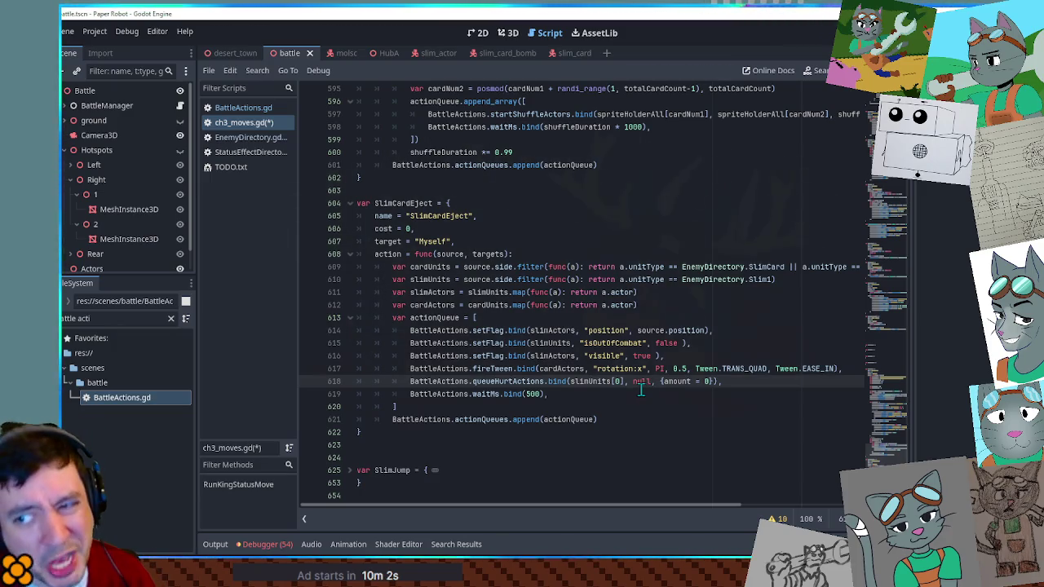
# Step: Insert 'flat' before the amount key and search the script for it
pyautogui.doubleClick(707, 382)
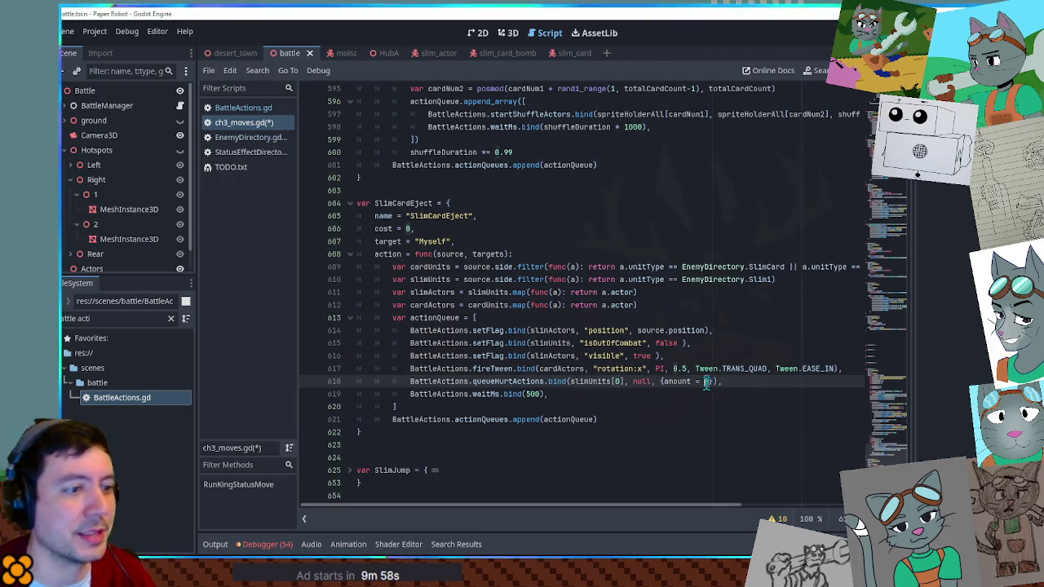
pyautogui.click(665, 382)
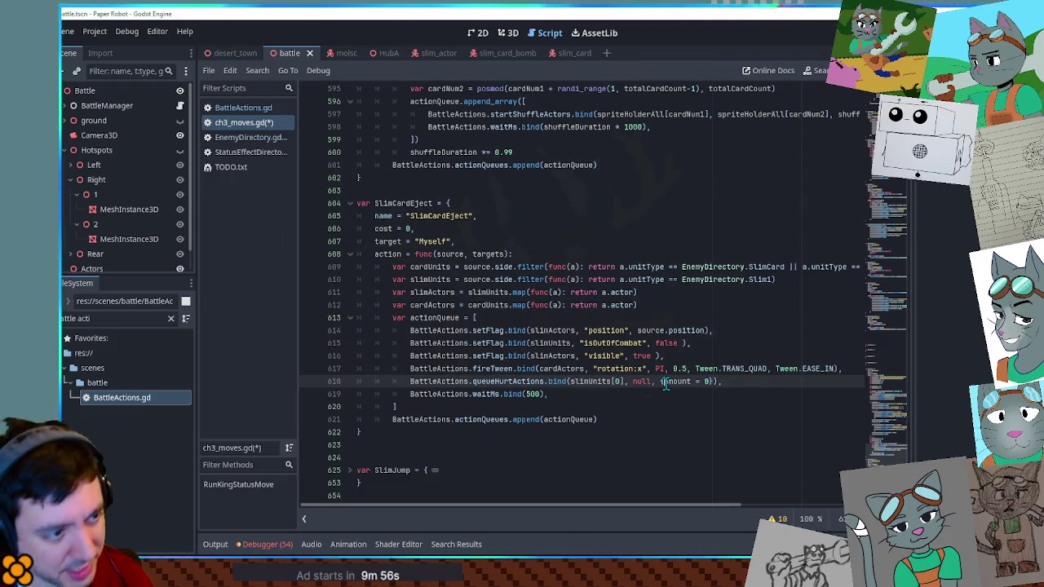
pyautogui.write('flat')
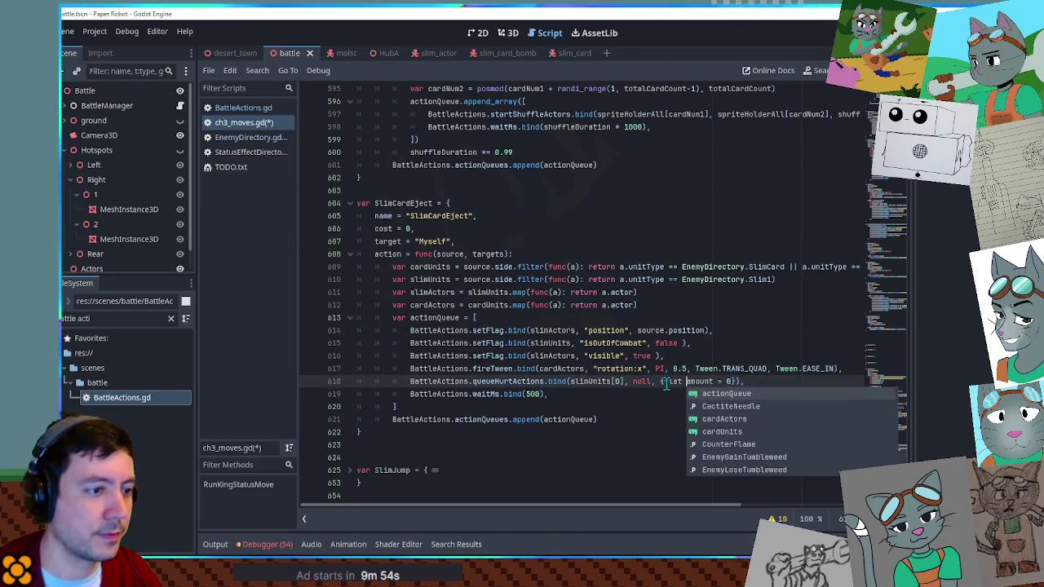
pyautogui.click(665, 382)
pyautogui.doubleClick(666, 382)
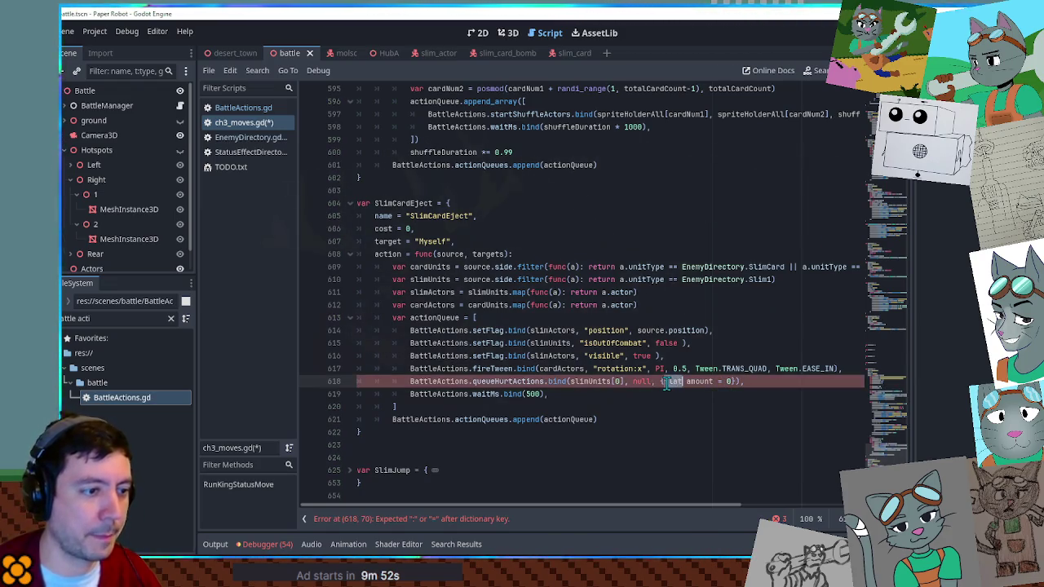
pyautogui.hotkey('ctrl', 'f')
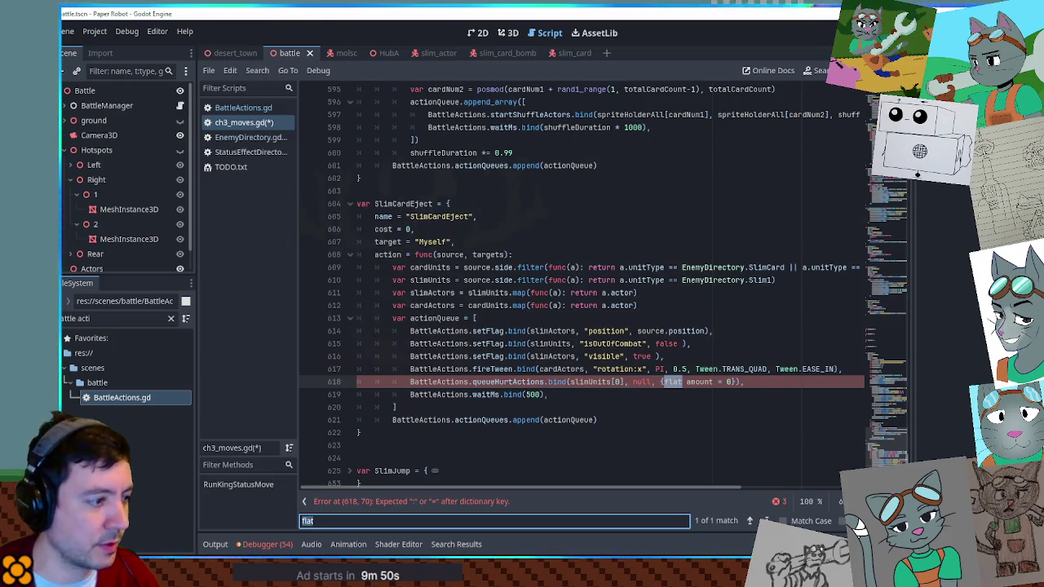
# Step: Search the project for 'flat', then edit the call to {flatDamage = true, amount = 0}
pyautogui.hotkey('ctrl', 'shift', 'f')
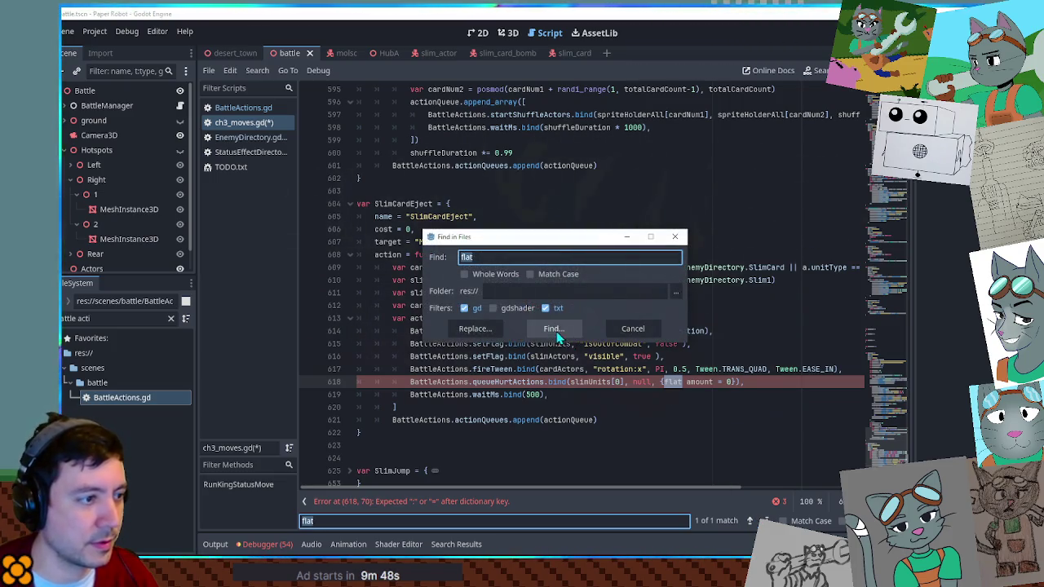
pyautogui.click(561, 327)
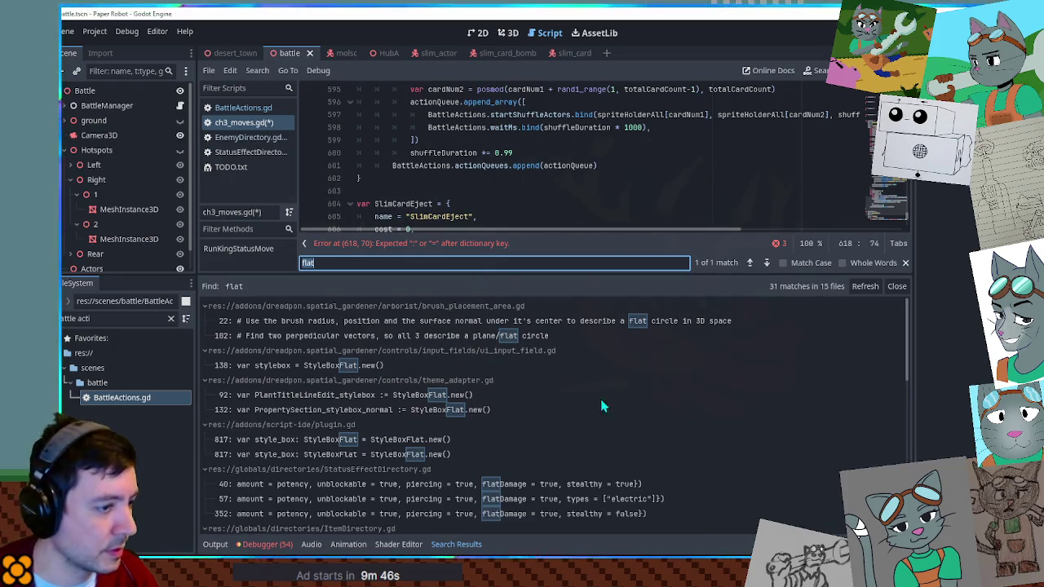
pyautogui.click(897, 286)
pyautogui.click(682, 382)
pyautogui.write('Damag')
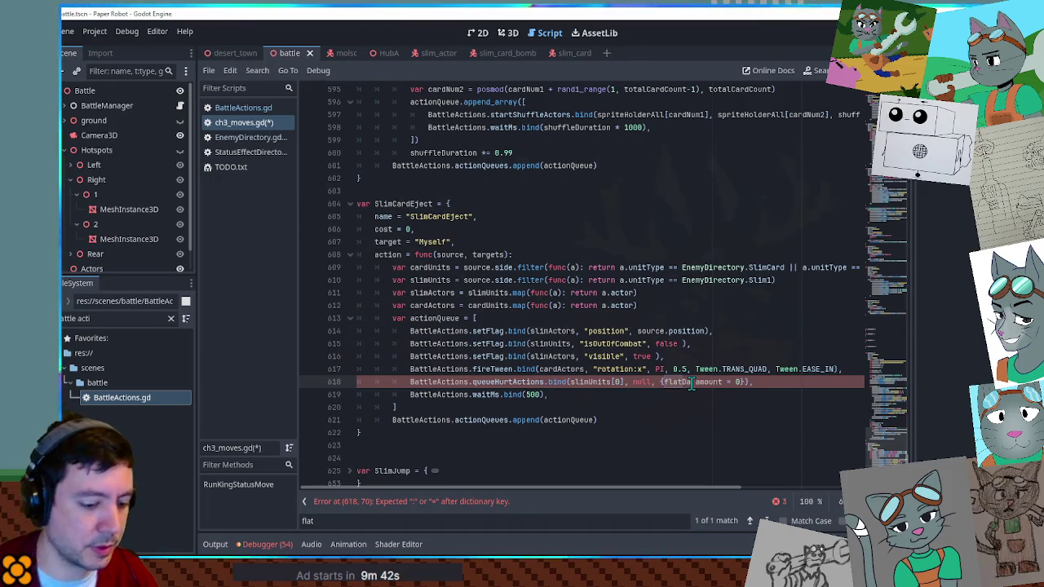
pyautogui.write('e = true, amount = 0})')
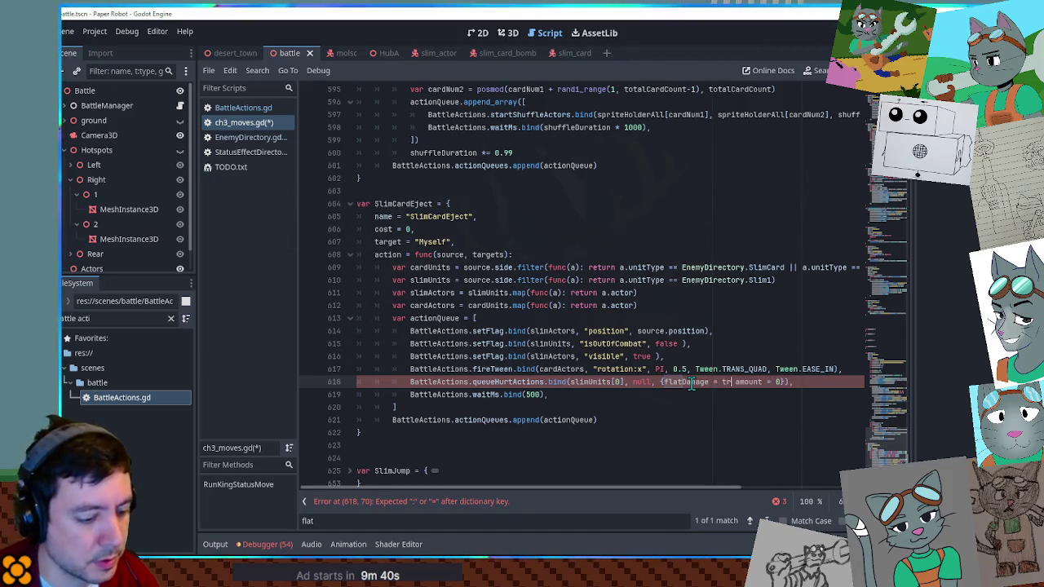
pyautogui.write(',')
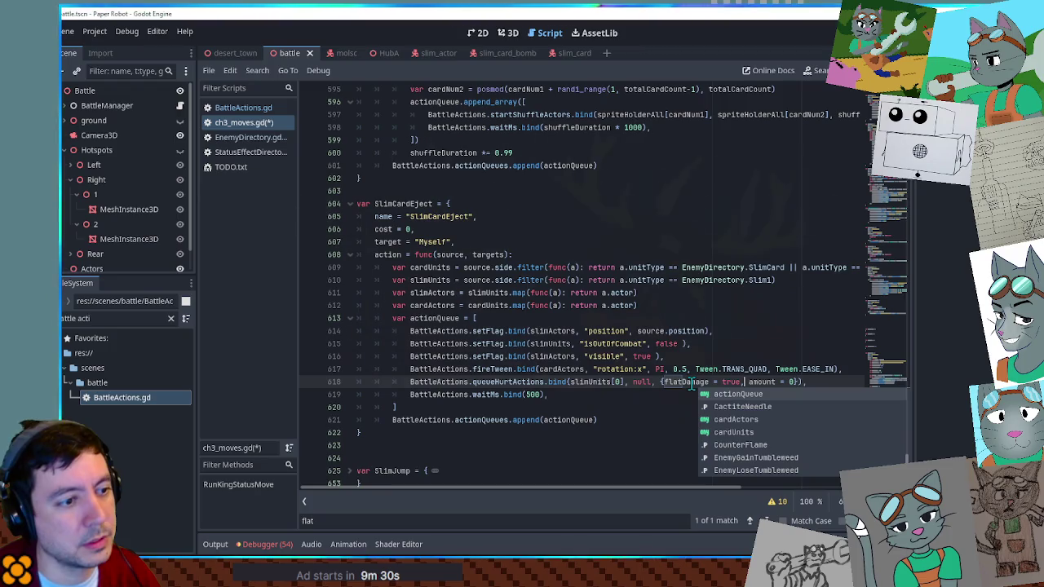
pyautogui.press('End')
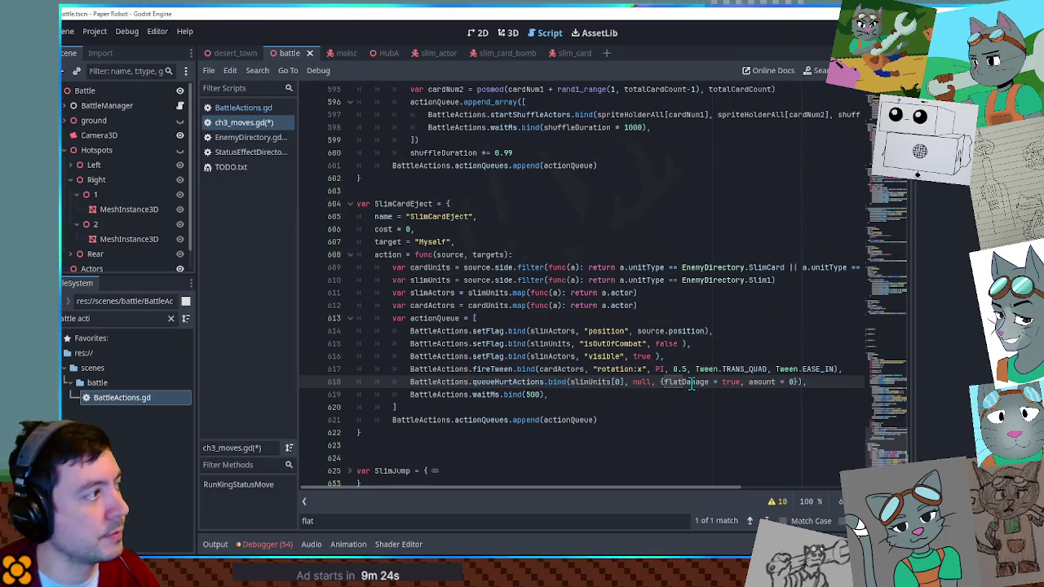
pyautogui.write('}')
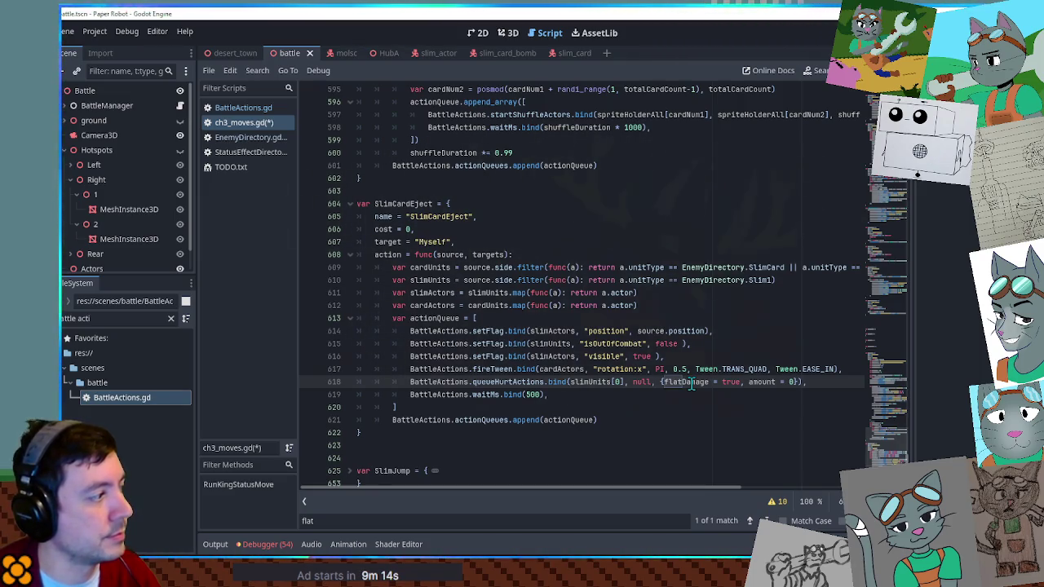
pyautogui.write('}')
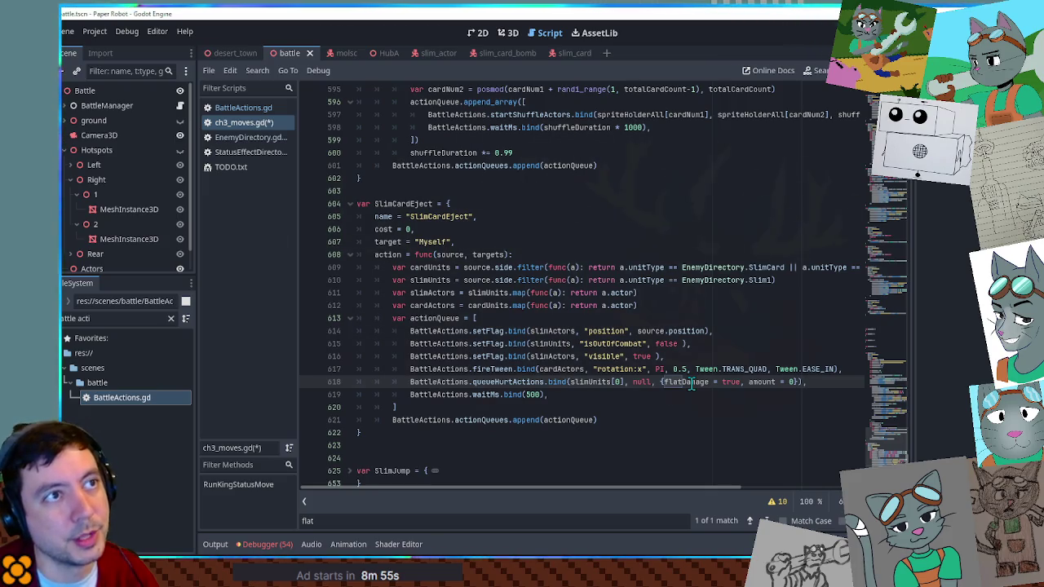
# Step: Cut the whole queueHurtActions line out of SlimCardEject
pyautogui.hotkey('shift', 'Up')
pyautogui.hotkey('shift', 'End')
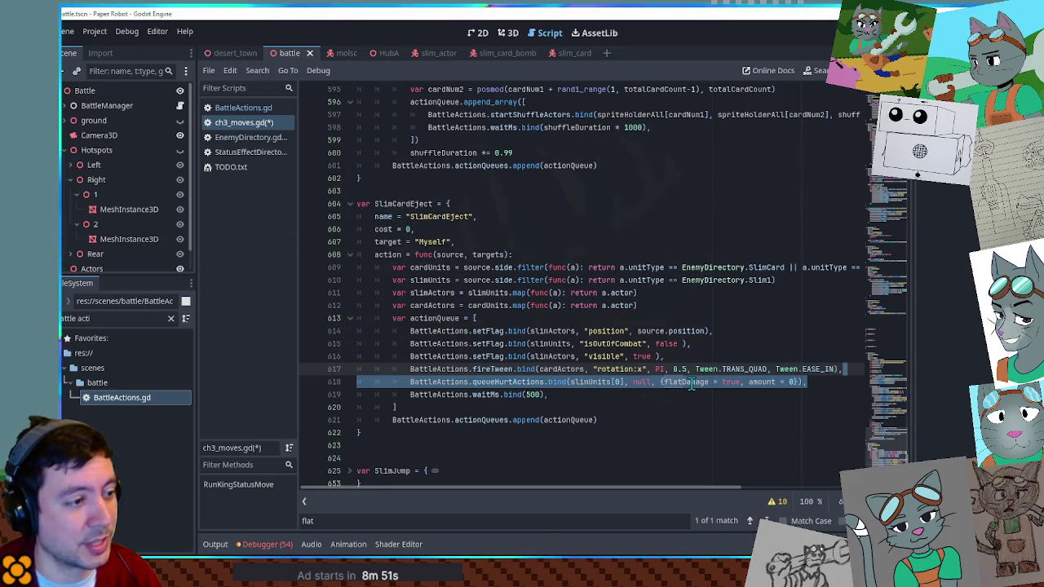
pyautogui.hotkey('ctrl', 'x')
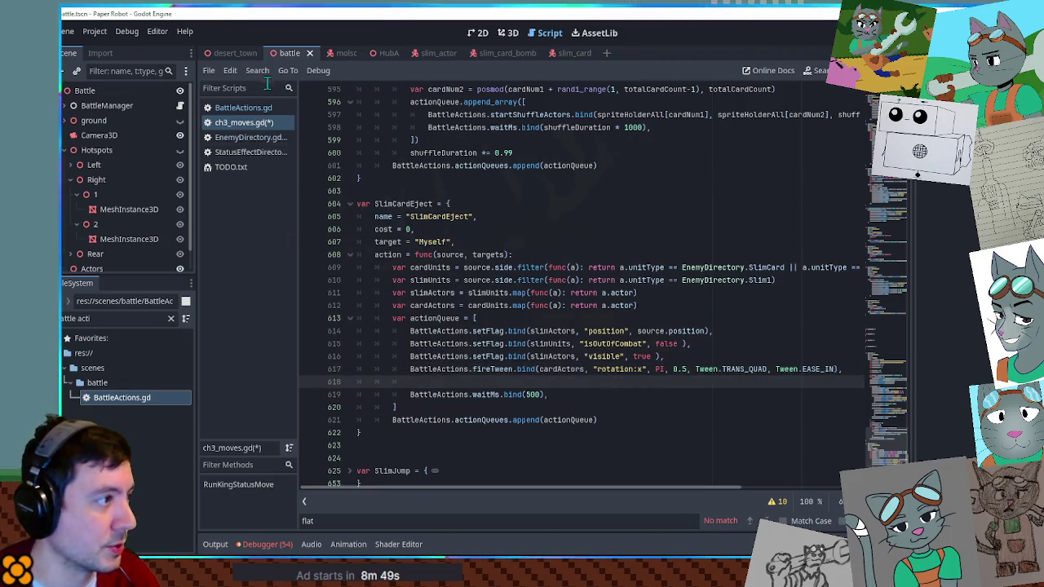
# Step: In ch3_moves.gd, find and select SlimJump's windup changeAnimation line
pyautogui.click(246, 107)
pyautogui.click(246, 122)
pyautogui.click(594, 269)
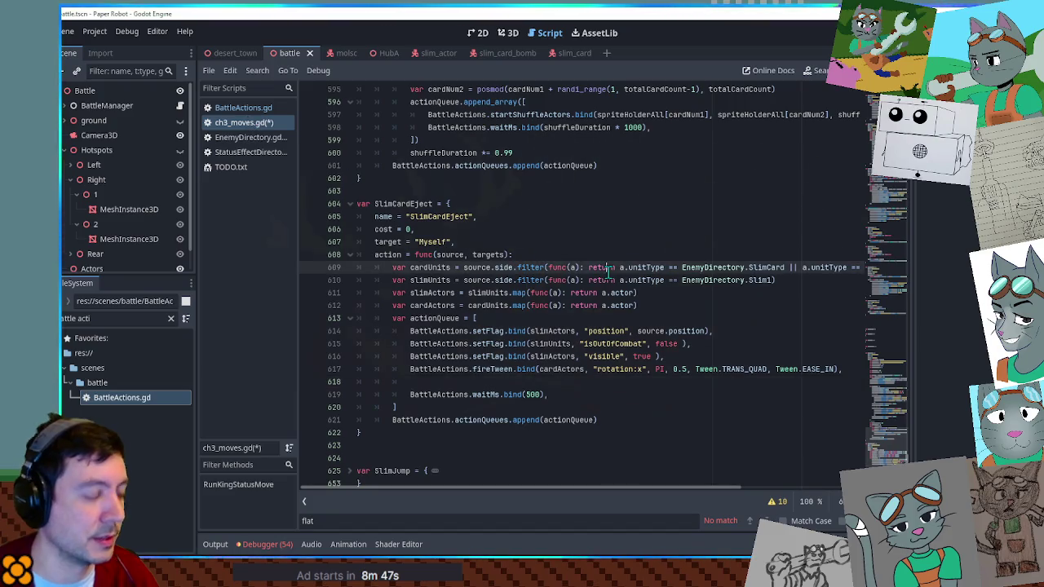
pyautogui.hotkey('ctrl', 'f')
pyautogui.write('anima')
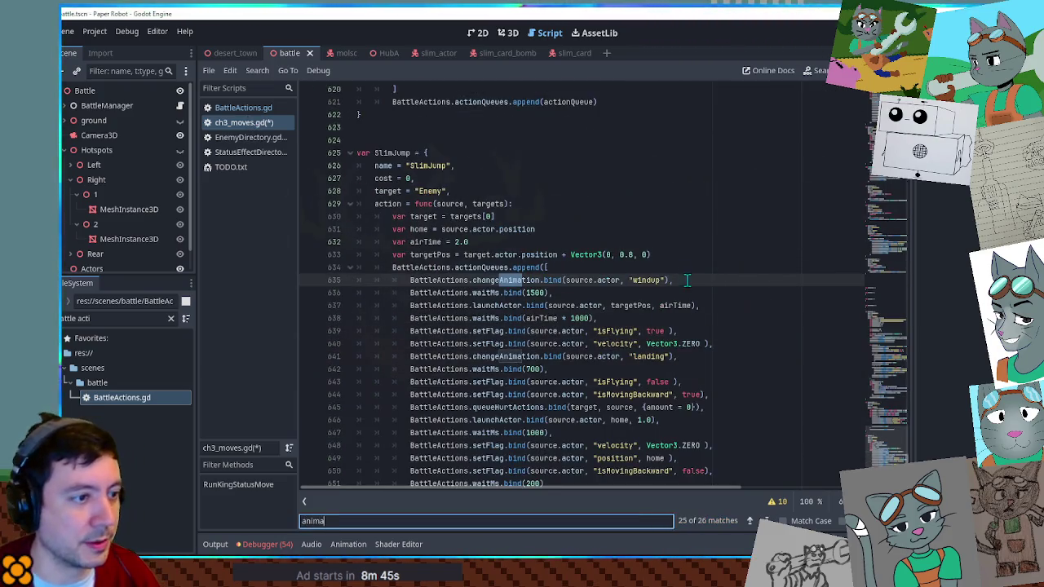
pyautogui.tripleClick(689, 280)
# Step: Paste that changeAnimation line after SlimCardEject's tween with the animation set to "hurt"
pyautogui.scroll(-1, 895, 448)
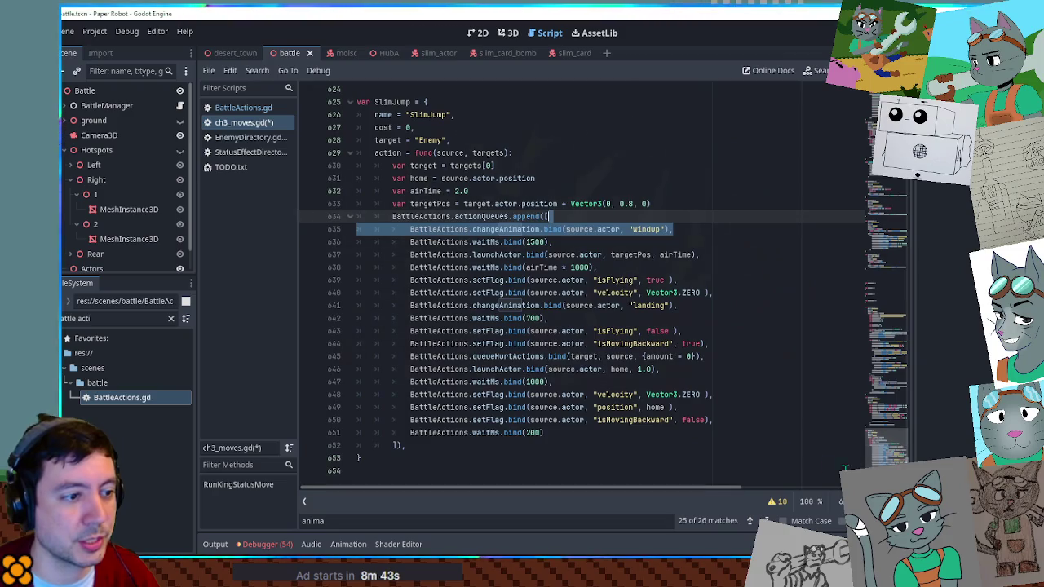
pyautogui.scroll(6, 705, 303)
pyautogui.click(349, 331)
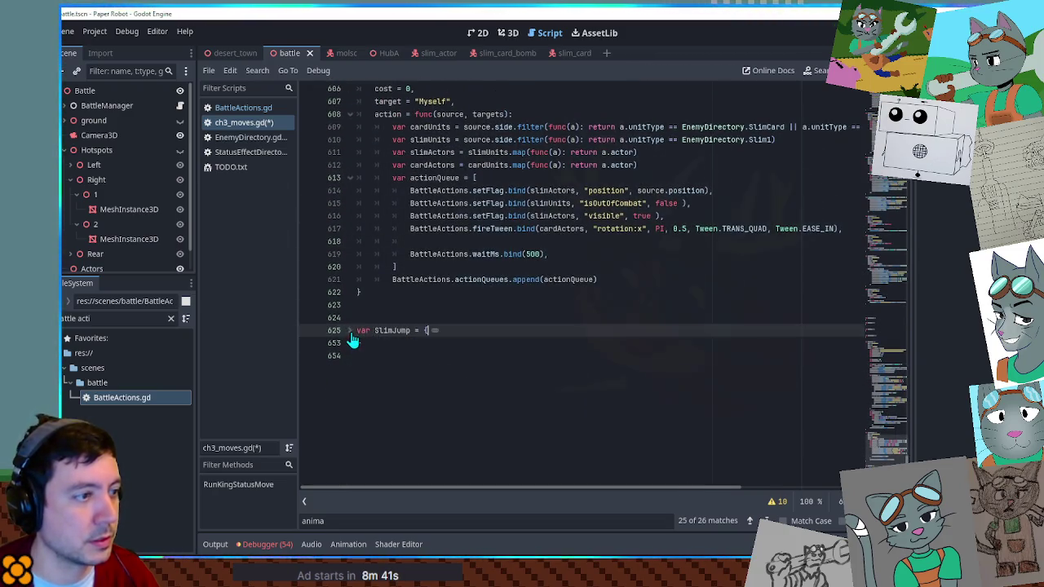
pyautogui.click(408, 242)
pyautogui.hotkey('ctrl', 'v')
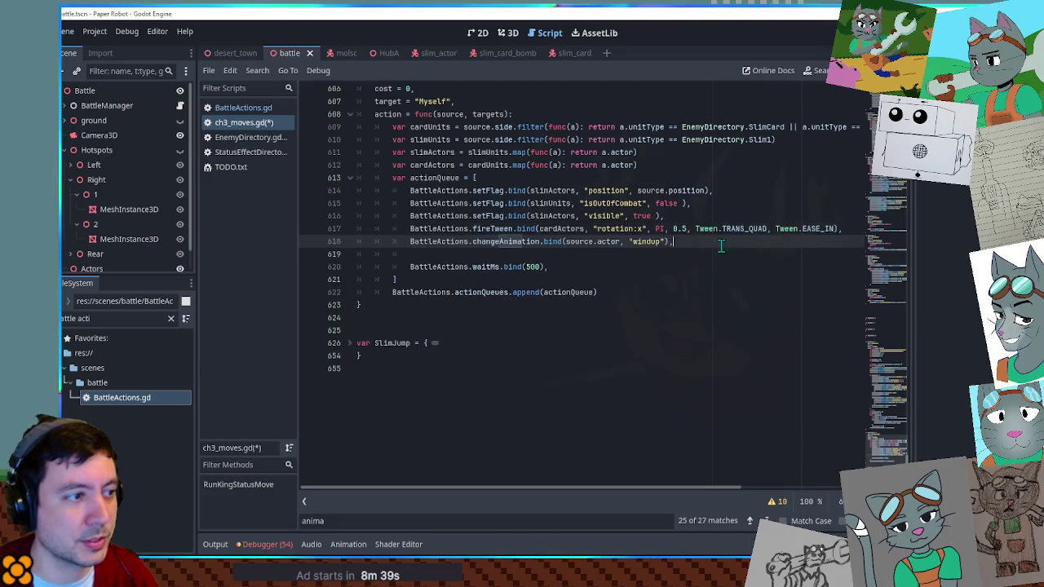
pyautogui.doubleClick(645, 241)
pyautogui.write('hurt')
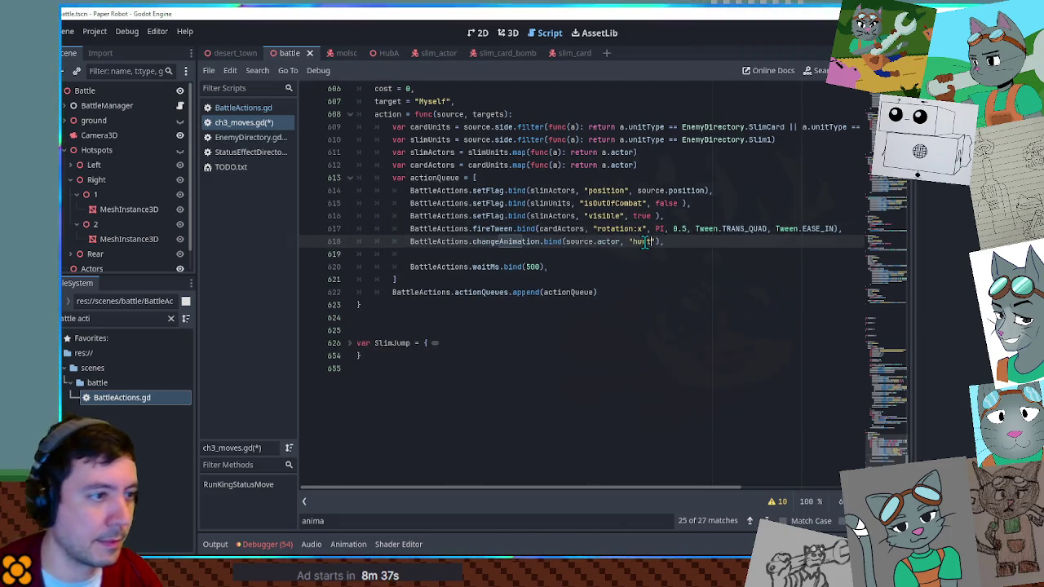
pyautogui.press('End')
pyautogui.press('Delete')
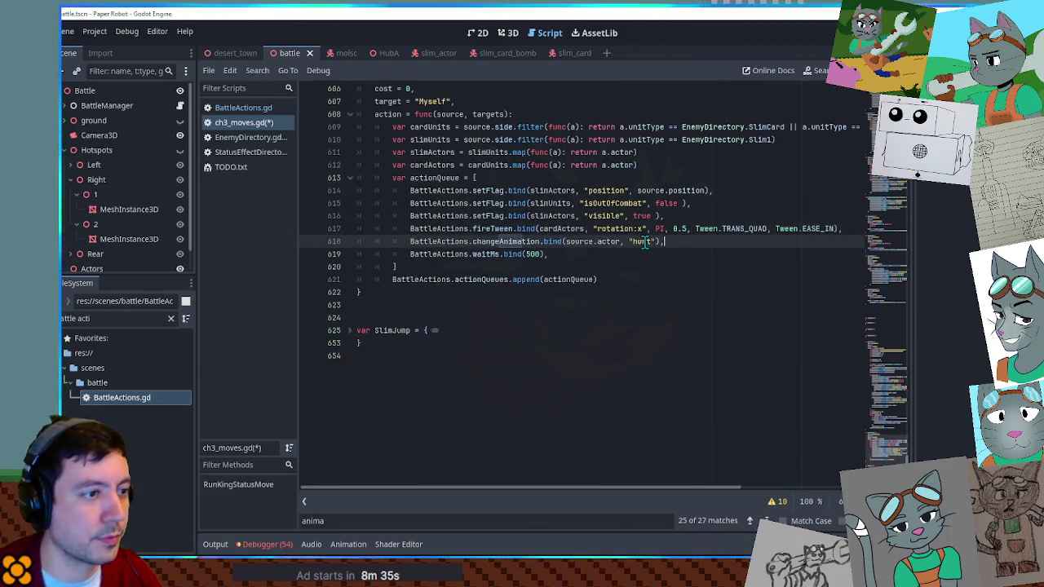
# Step: Duplicate the hurt line below the 500 ms wait and change it to "idle"
pyautogui.tripleClick(644, 242)
pyautogui.hotkey('ctrl', 'c')
pyautogui.press('Down')
pyautogui.press('End')
pyautogui.press('Return')
pyautogui.hotkey('ctrl', 'v')
pyautogui.press('Up')
pyautogui.hotkey('ctrl', 'shift', 'k')
pyautogui.press('End')
pyautogui.press('Left')
pyautogui.press('Left')
pyautogui.press('Left')
pyautogui.press('BackSpace')
pyautogui.press('BackSpace')
pyautogui.press('BackSpace')
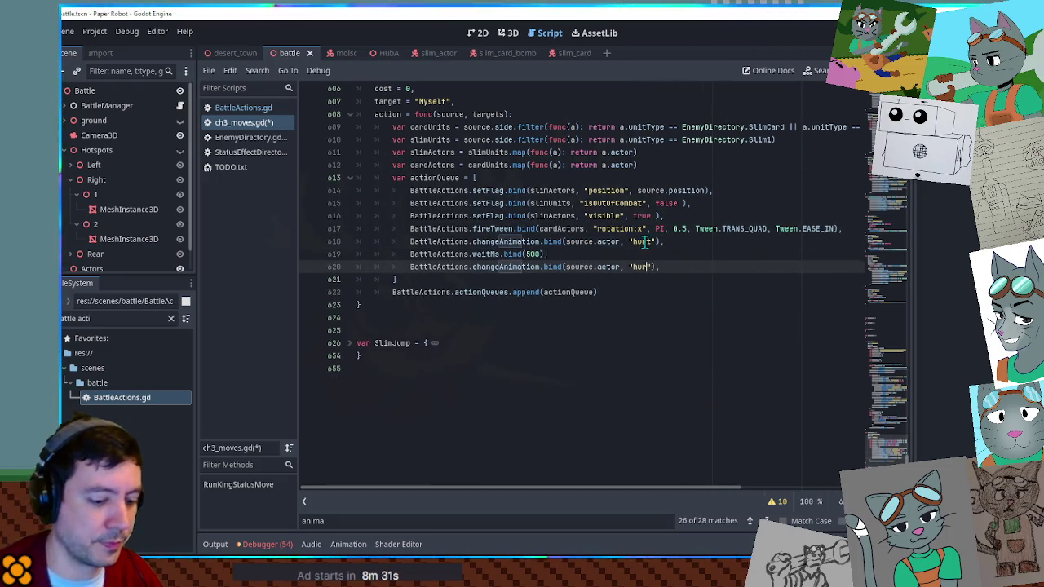
pyautogui.write('idle')
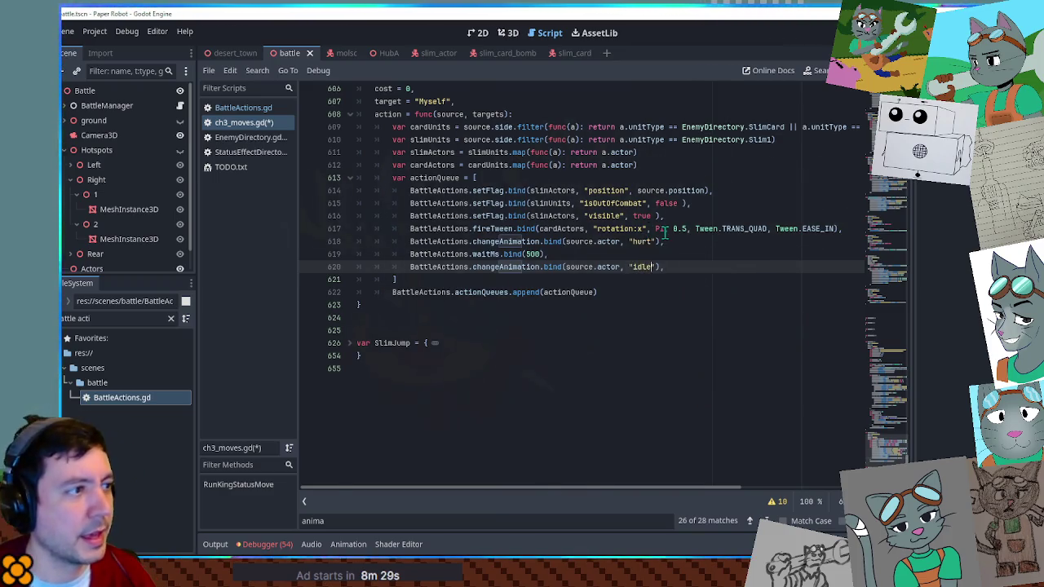
# Step: Inspect the cardUnits variable, then switch to BattleActions.gd
pyautogui.scroll(6, 645, 242)
pyautogui.scroll(-3, 643, 241)
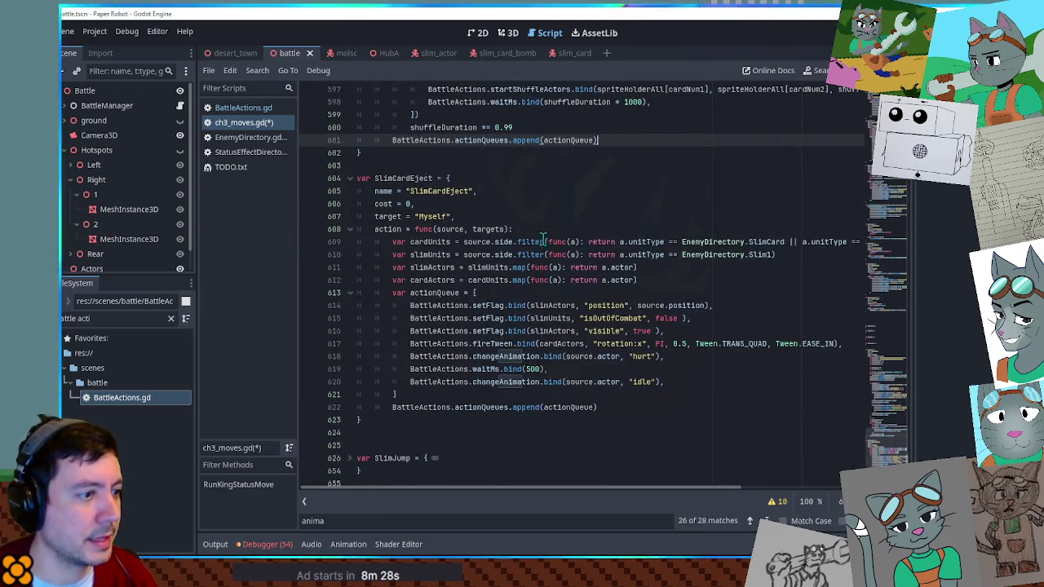
pyautogui.doubleClick(424, 241)
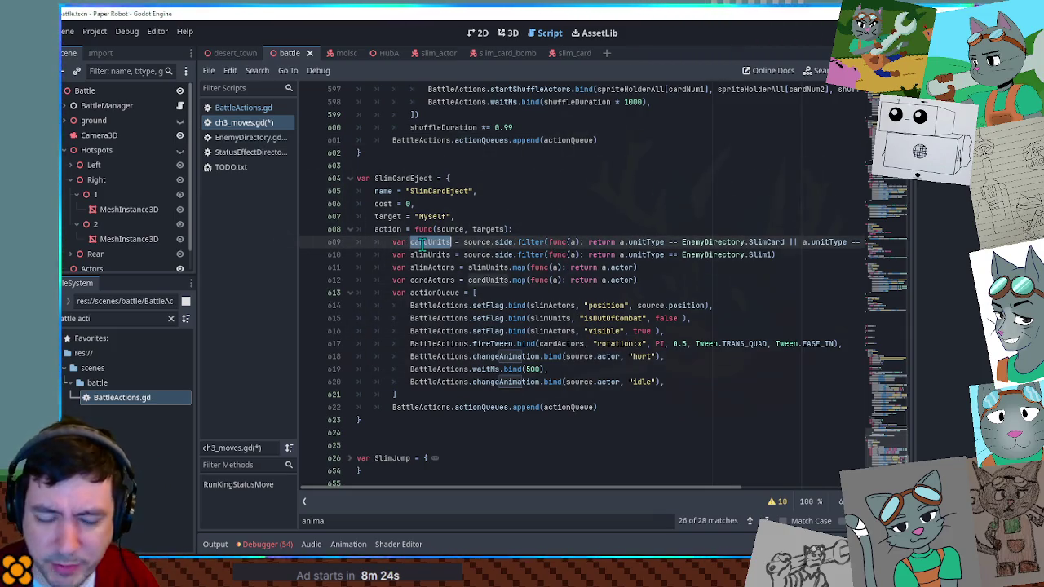
pyautogui.click(233, 109)
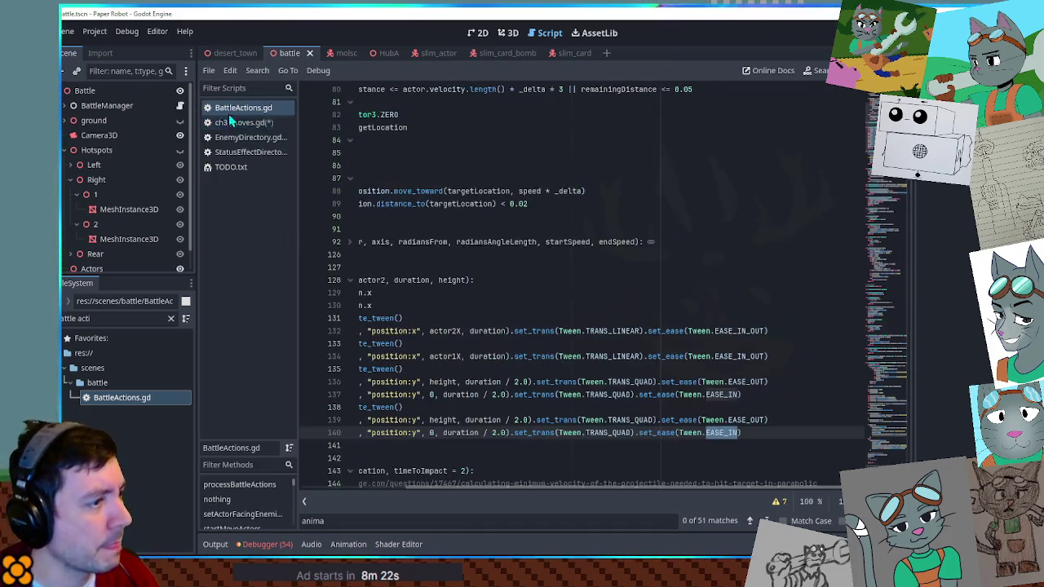
# Step: Search BattleActions.gd for 'units' and step through every match
pyautogui.hotkey('ctrl', 'f')
pyautogui.write('unit')
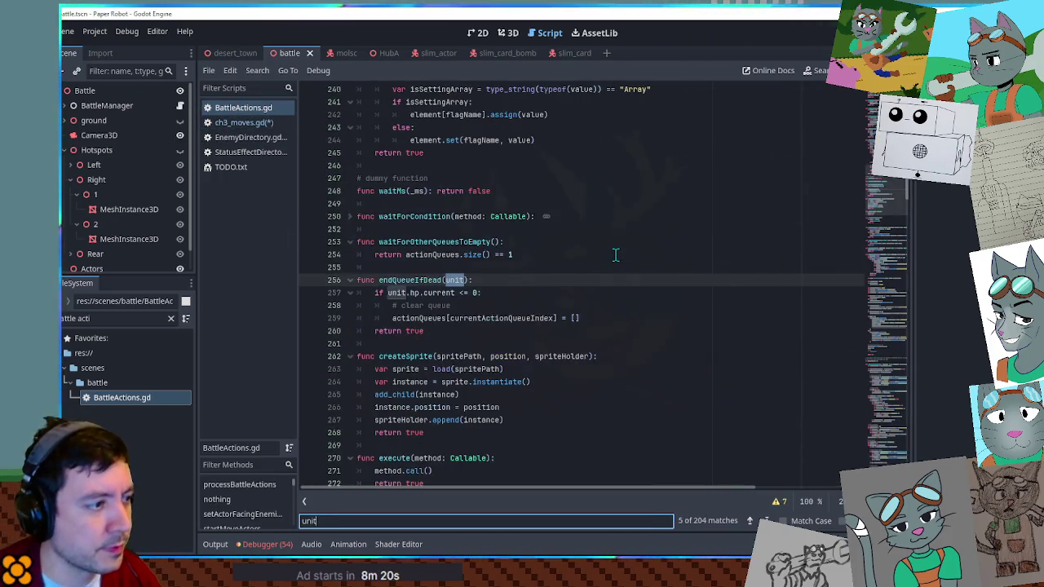
pyautogui.write('s')
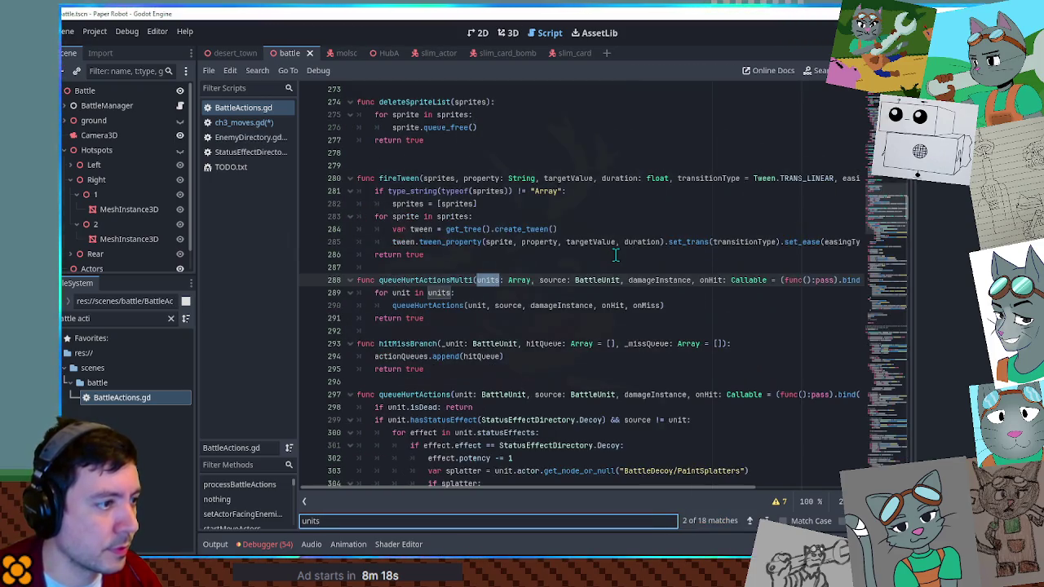
pyautogui.press('Return')
pyautogui.press('Return')
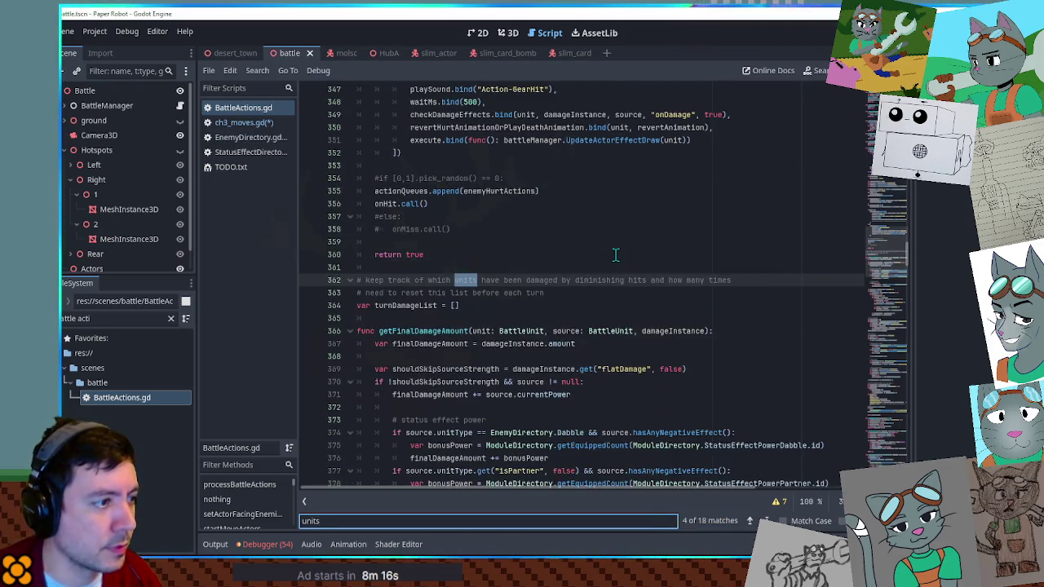
pyautogui.press('Return')
pyautogui.press('Return')
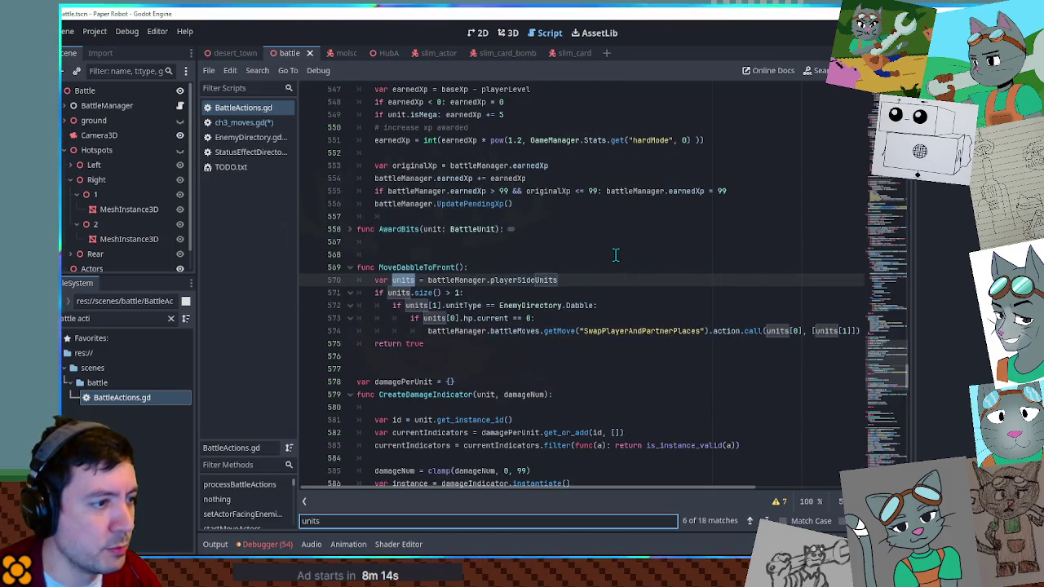
pyautogui.press('Return')
pyautogui.press('Return')
pyautogui.press('Return')
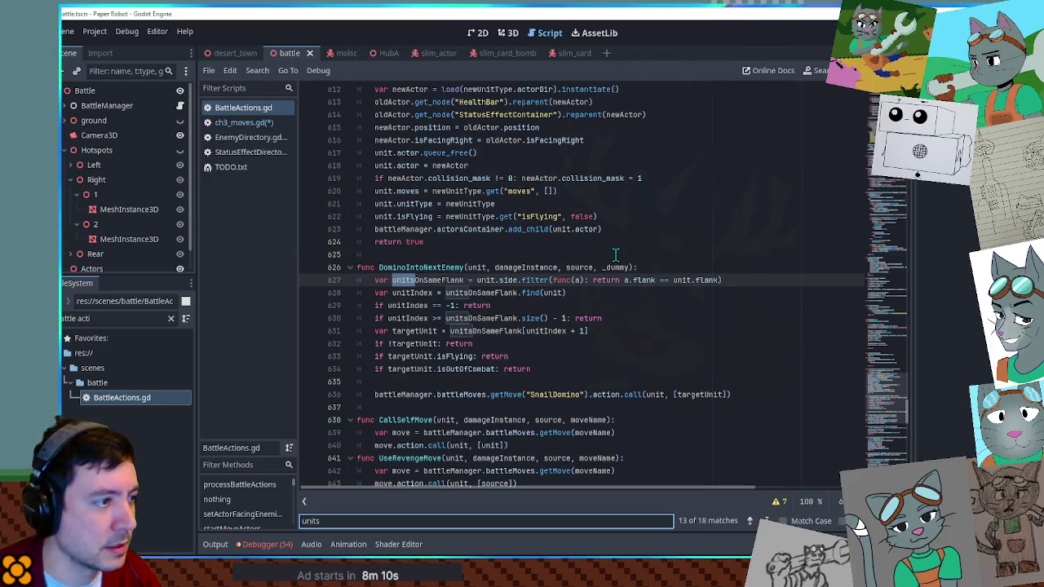
pyautogui.press('Return')
pyautogui.press('Return')
pyautogui.press('Return')
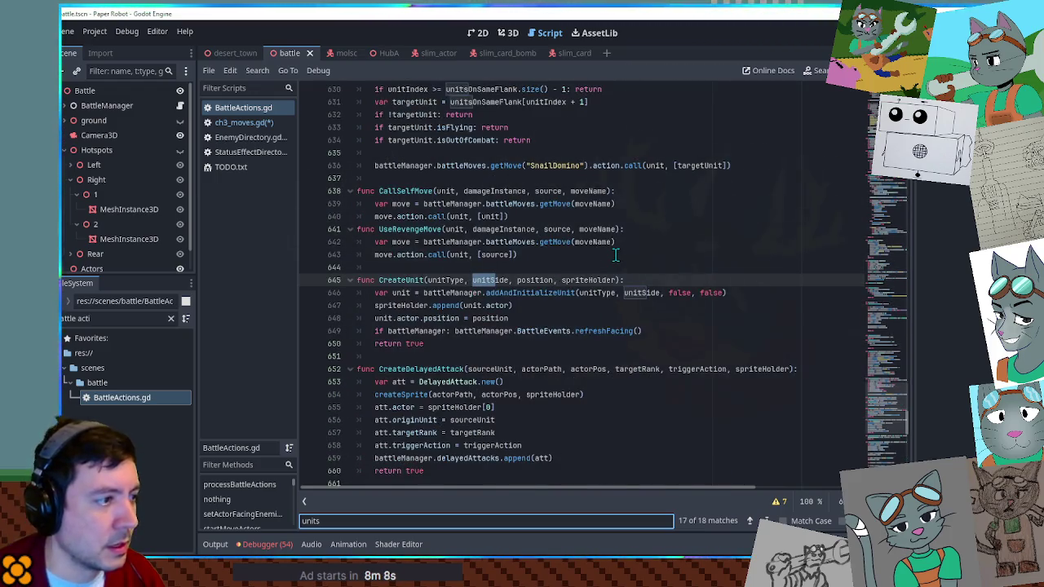
pyautogui.press('Return')
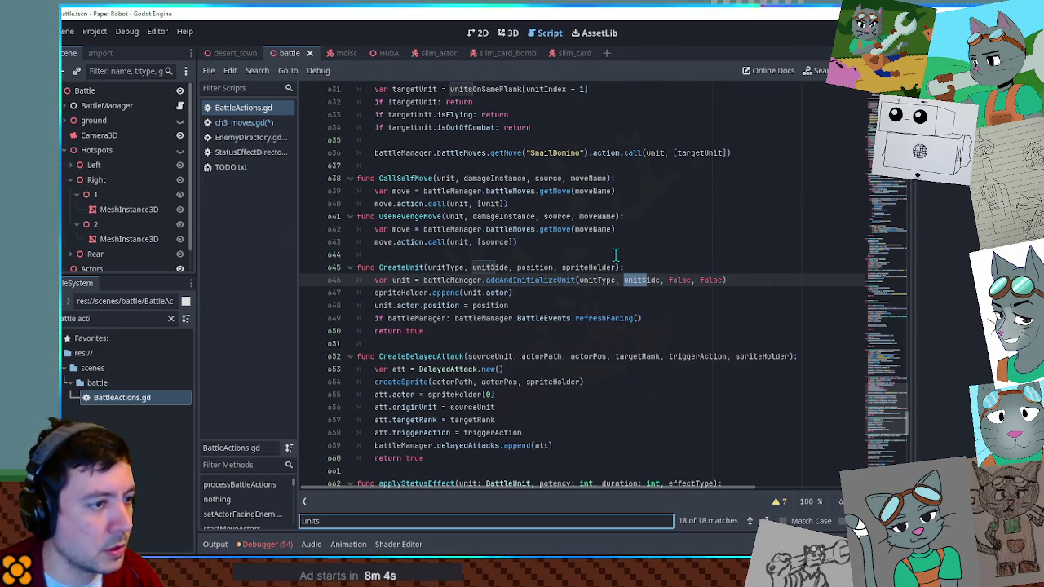
# Step: Search for 'side.', select unit.side.erase(unit) in PoofEnemy, and return to ch3_moves.gd
pyautogui.press('BackSpace')
pyautogui.press('BackSpace')
pyautogui.press('BackSpace')
pyautogui.write('side.')
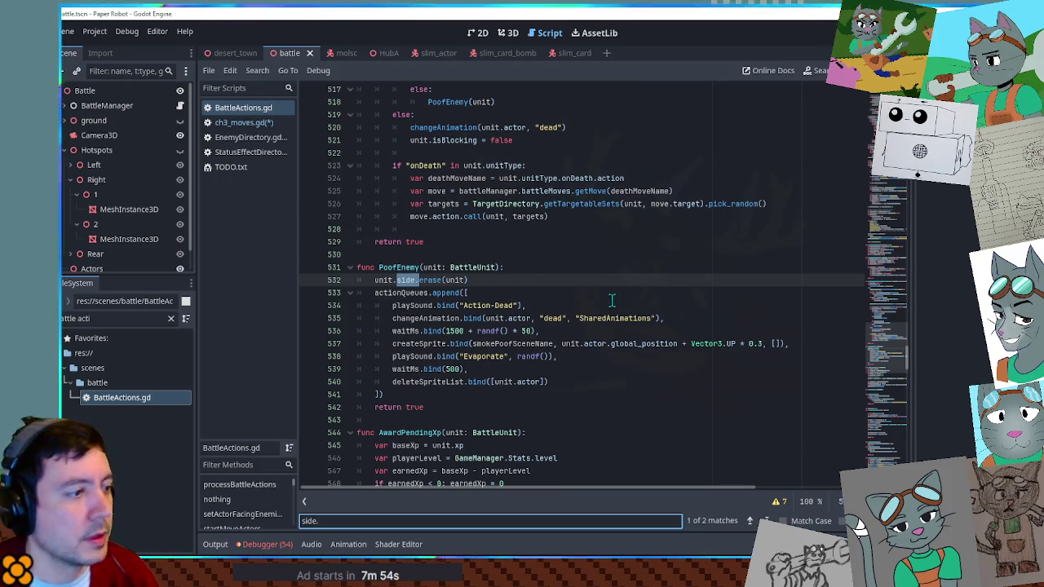
pyautogui.doubleClick(408, 280)
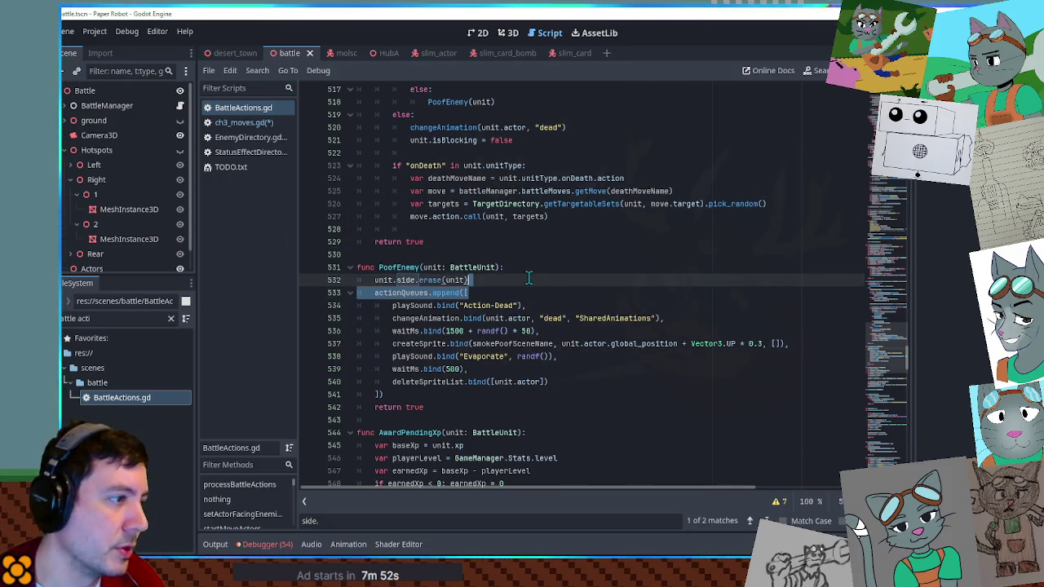
pyautogui.moveTo(497, 280); pyautogui.dragTo(523, 268)
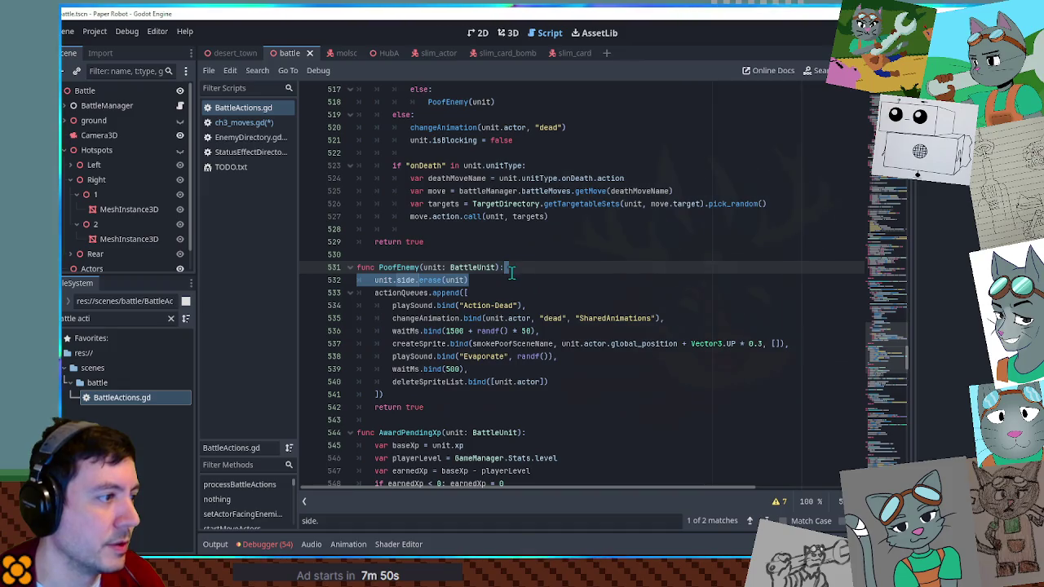
pyautogui.scroll(3, 428, 298)
pyautogui.scroll(9, 406, 298)
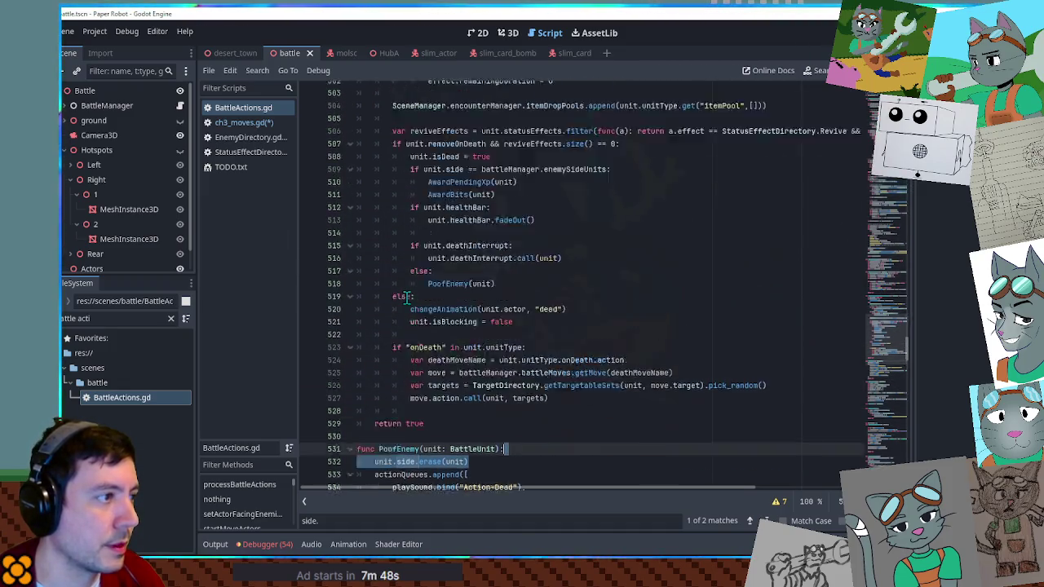
pyautogui.scroll(-9, 409, 297)
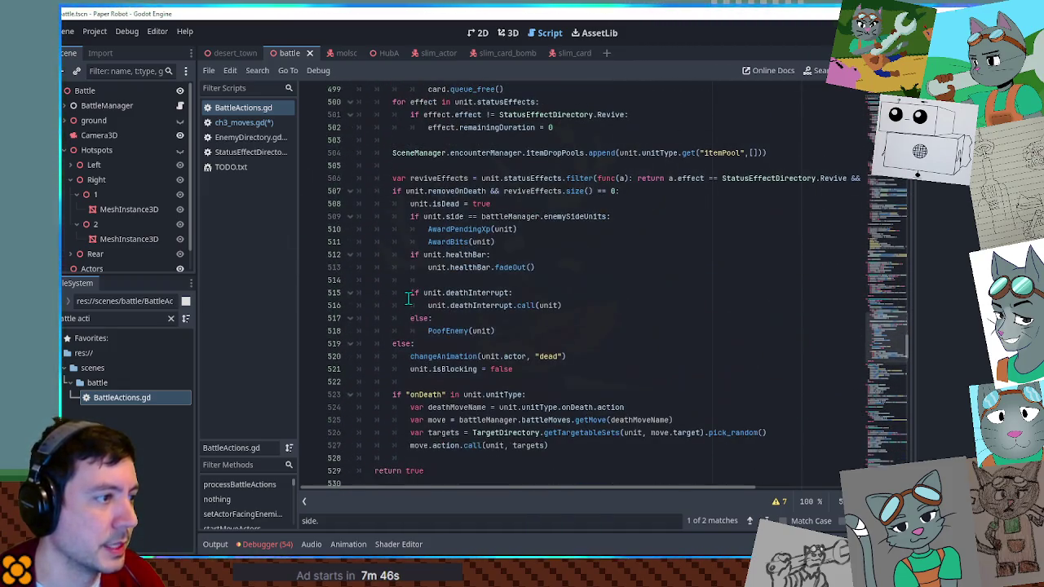
pyautogui.scroll(1, 405, 291)
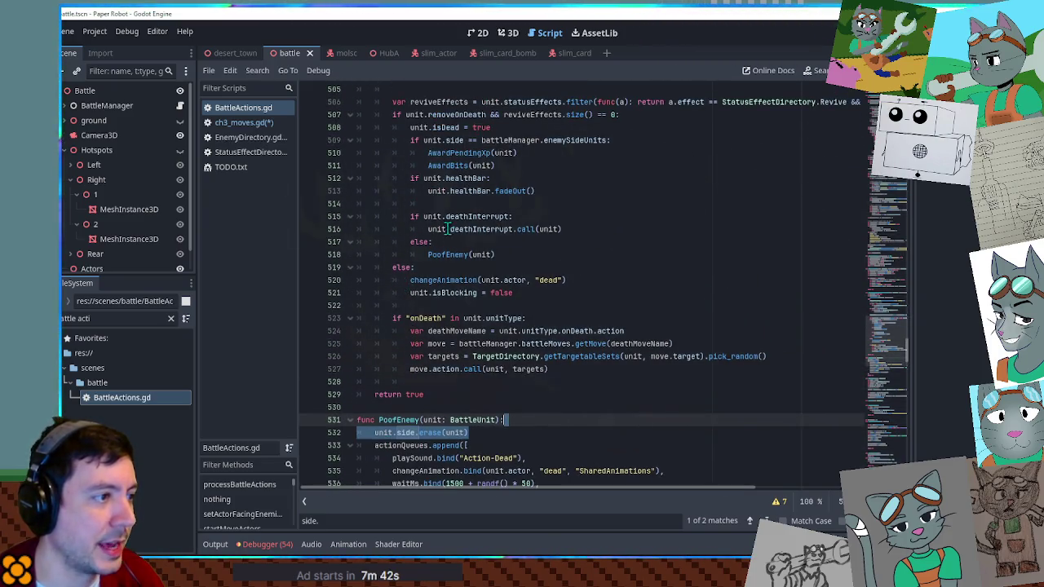
pyautogui.click(237, 123)
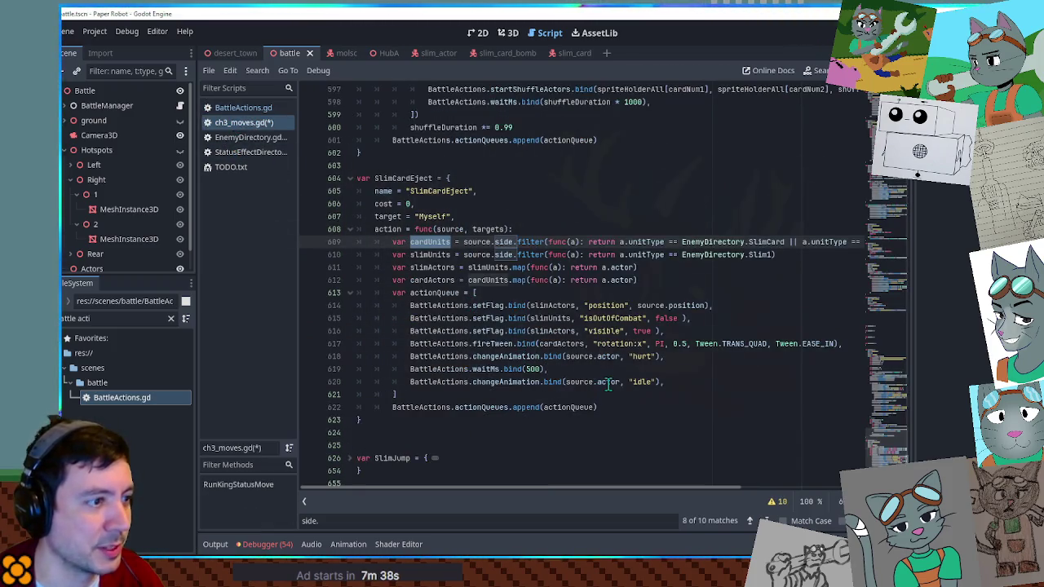
# Step: Paste the side.erase line after SlimCardEject's idle animation call
pyautogui.click(676, 381)
pyautogui.write('unit.side.erase(unit)')
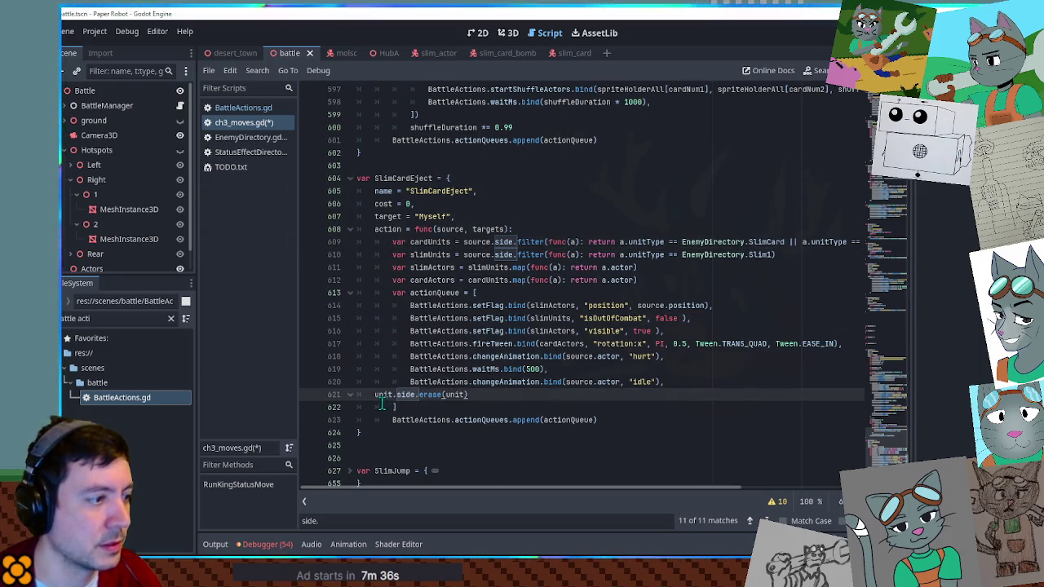
pyautogui.press('Tab')
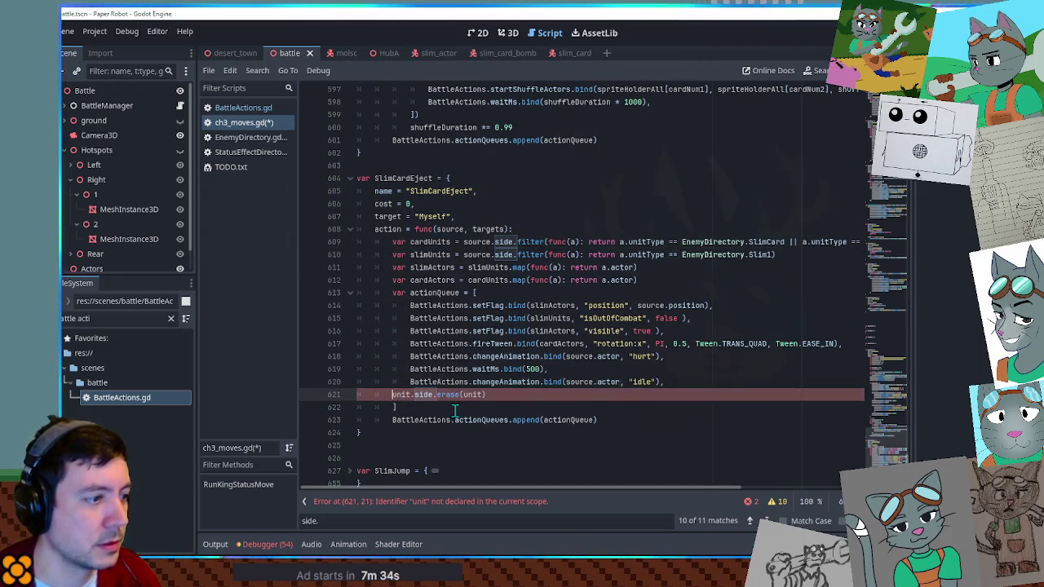
pyautogui.hotkey('shift', 'Tab')
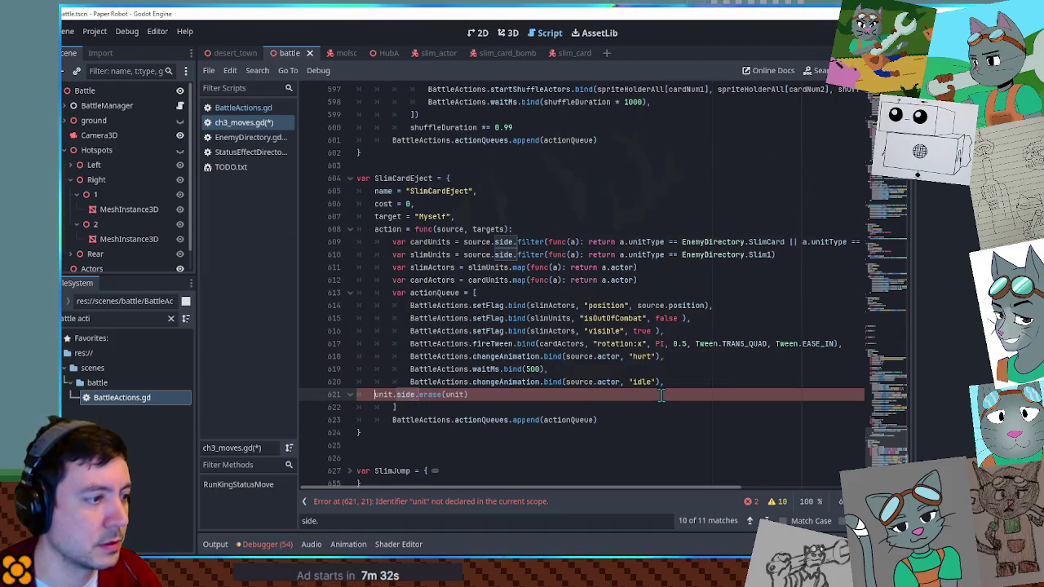
# Step: Add a forEach loop header over cardUnits above the erase line
pyautogui.scroll(5, 669, 354)
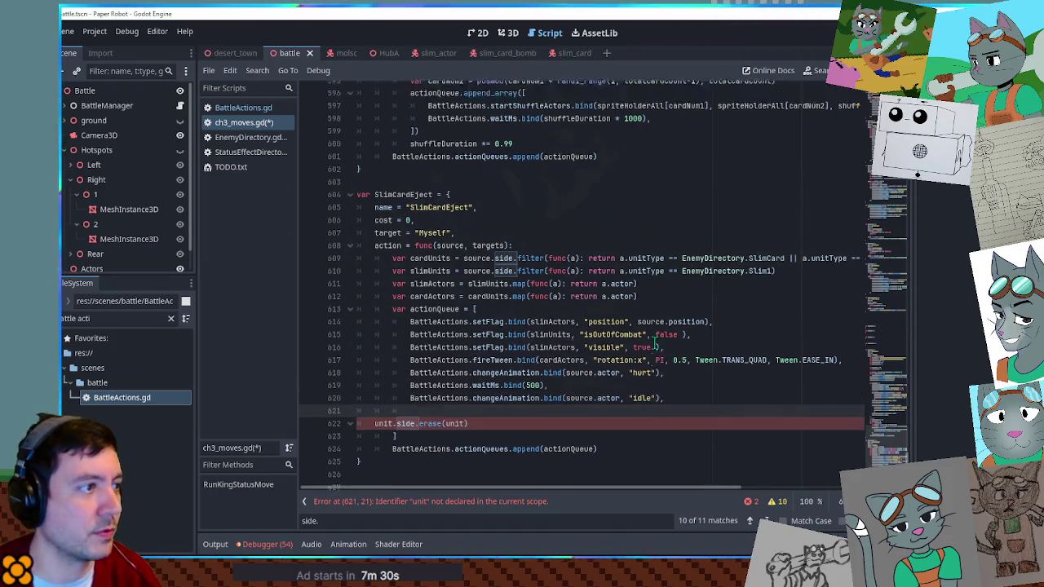
pyautogui.scroll(7, 587, 260)
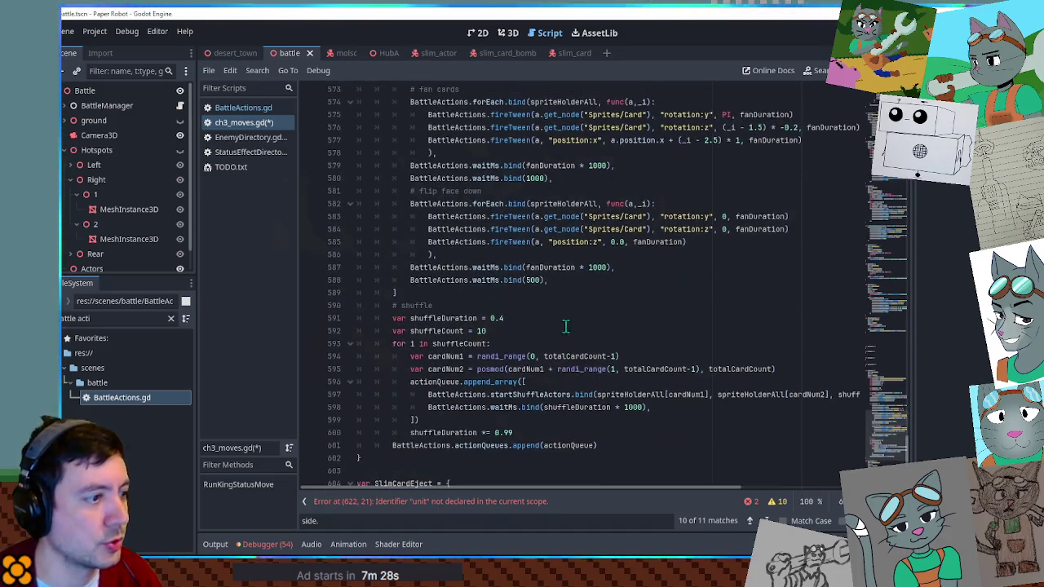
pyautogui.moveTo(660, 359); pyautogui.dragTo(664, 345)
pyautogui.hotkey('ctrl', 'c')
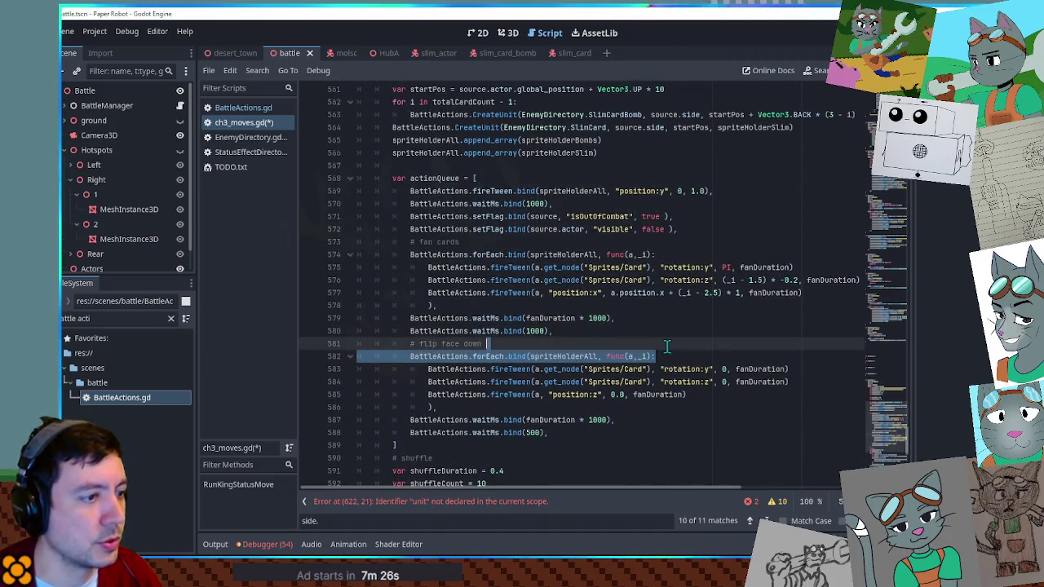
pyautogui.click(891, 446)
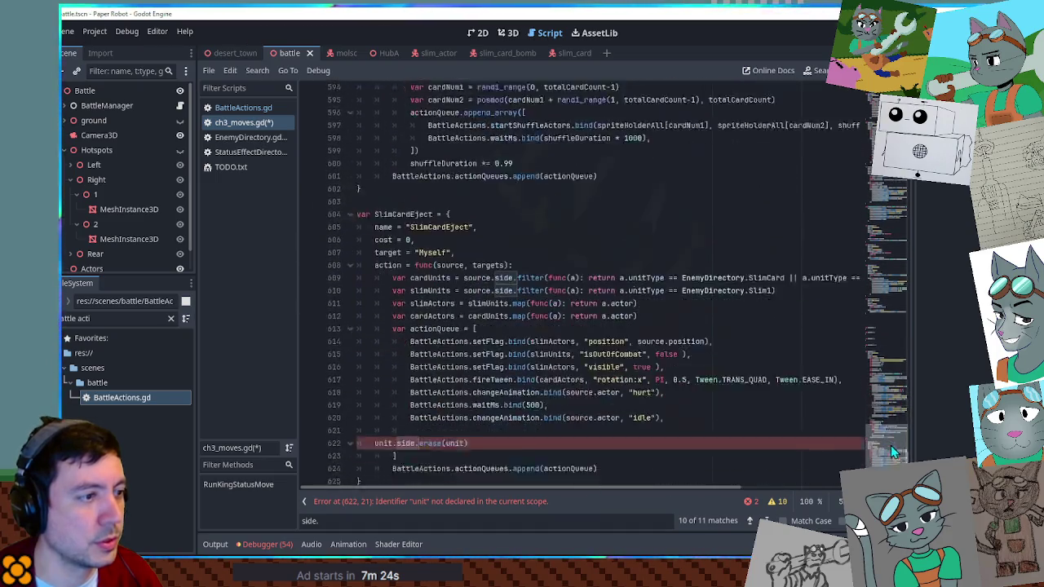
pyautogui.hotkey('ctrl', 'v')
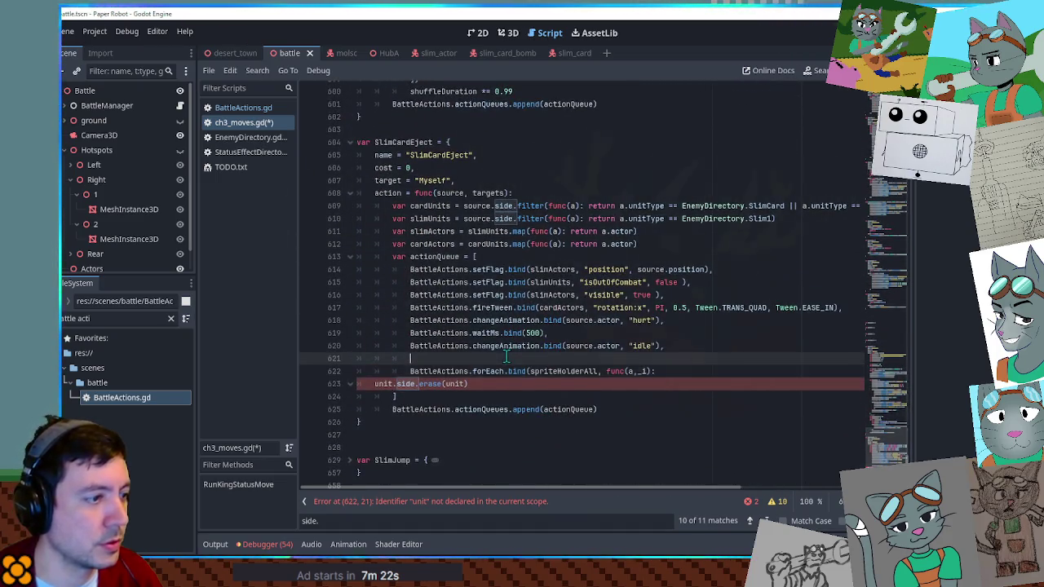
pyautogui.doubleClick(425, 206)
pyautogui.hotkey('ctrl', 'c')
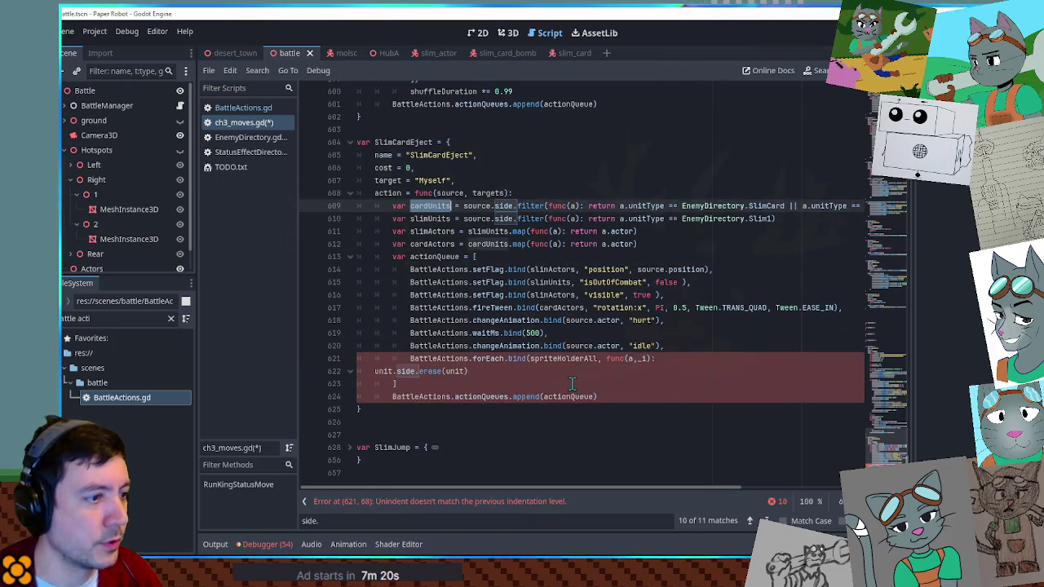
pyautogui.doubleClick(568, 360)
pyautogui.hotkey('ctrl', 'v')
# Step: Indent the erase line into the loop and rewrite it as a.side.erase(a)
pyautogui.click(375, 371)
pyautogui.press('Tab')
pyautogui.press('Tab')
pyautogui.press('Tab')
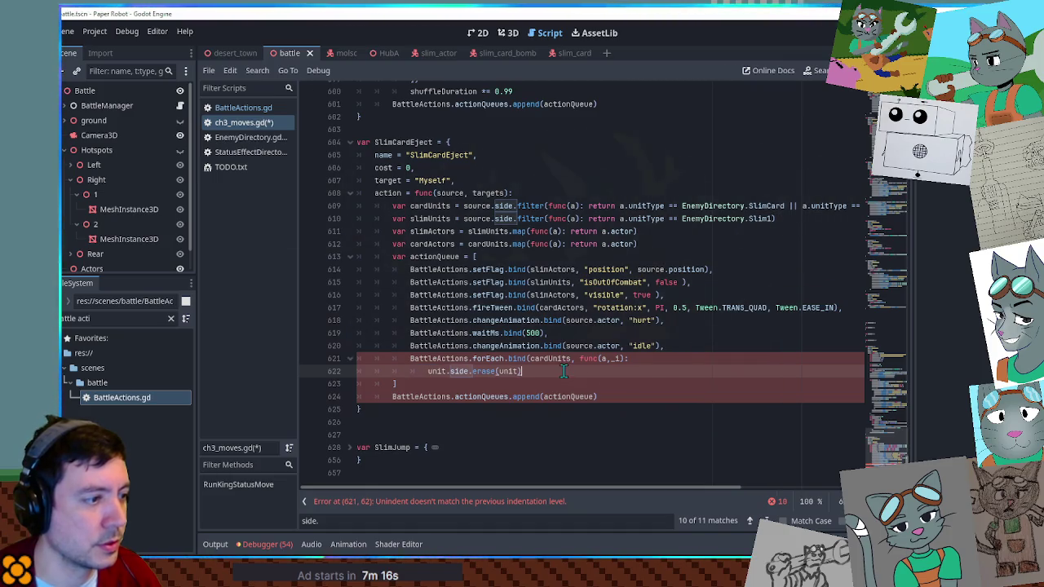
pyautogui.press('End')
pyautogui.write(')')
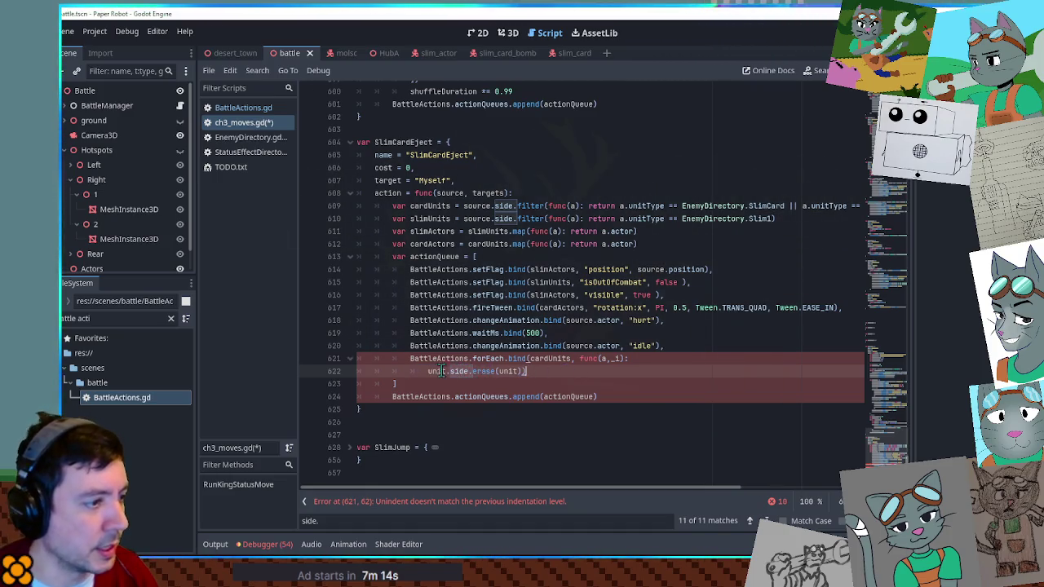
pyautogui.doubleClick(552, 359)
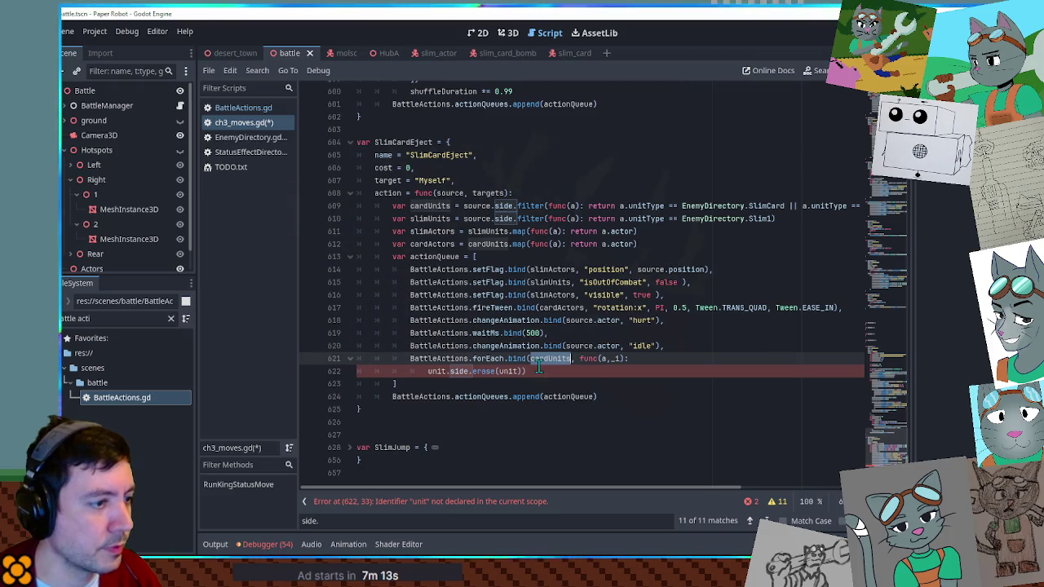
pyautogui.doubleClick(440, 372)
pyautogui.hotkey('ctrl', 'd')
pyautogui.write('a')
pyautogui.press('Escape')
# Step: Save ch3_moves.gd and launch the game with F5
pyautogui.click(786, 371)
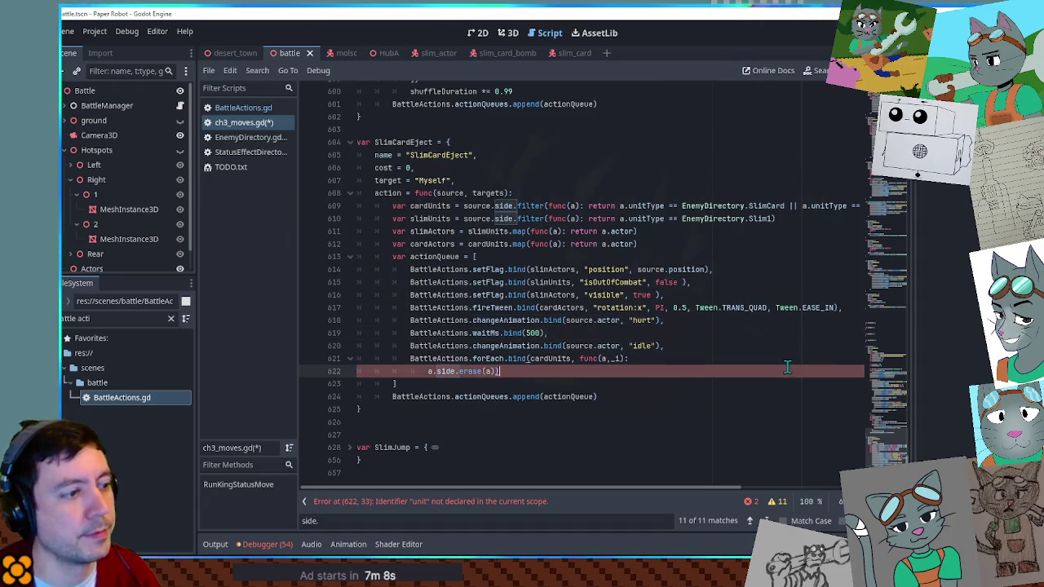
pyautogui.hotkey('ctrl', 's')
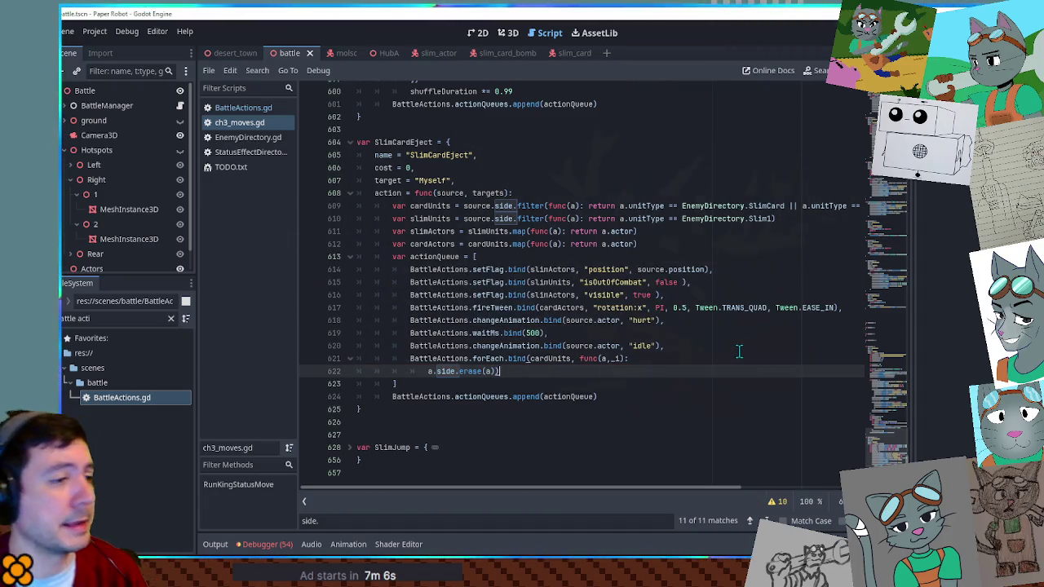
pyautogui.press('F5')
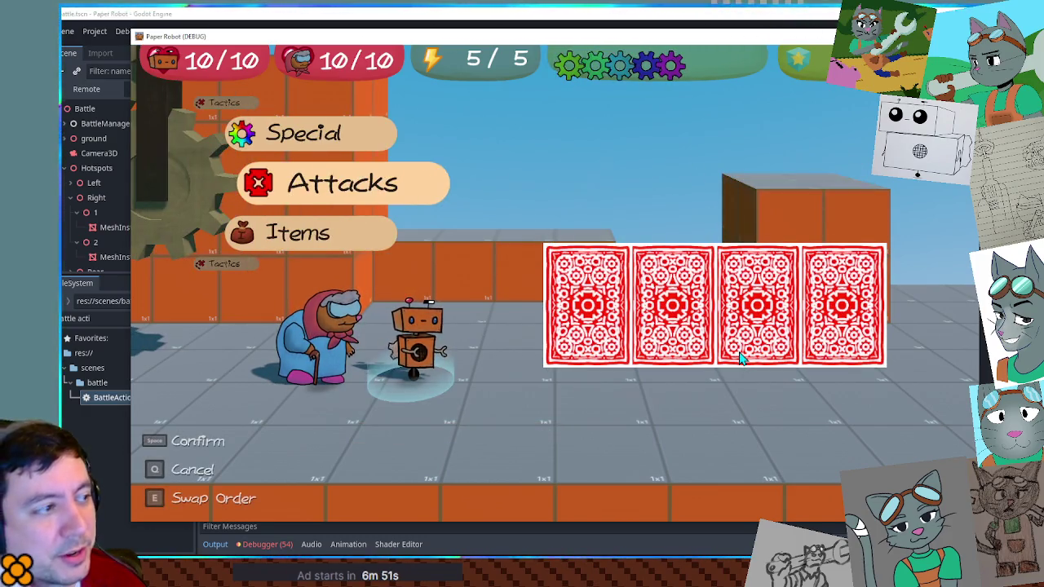
# Step: Attack the first red card with Gear Spin and play its lane minigame
pyautogui.press('space')
pyautogui.press('space')
pyautogui.press('space')
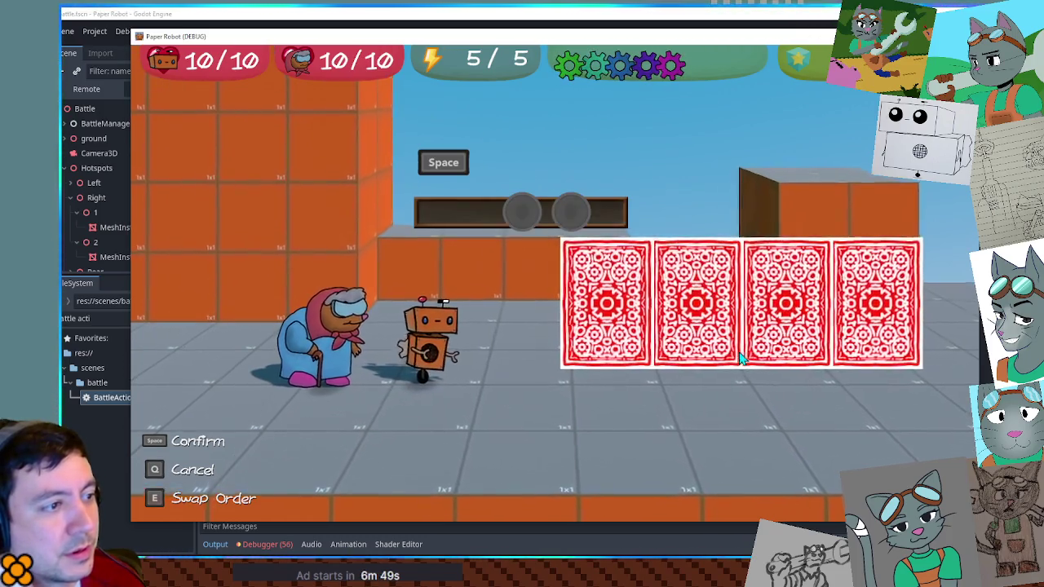
pyautogui.press('space')
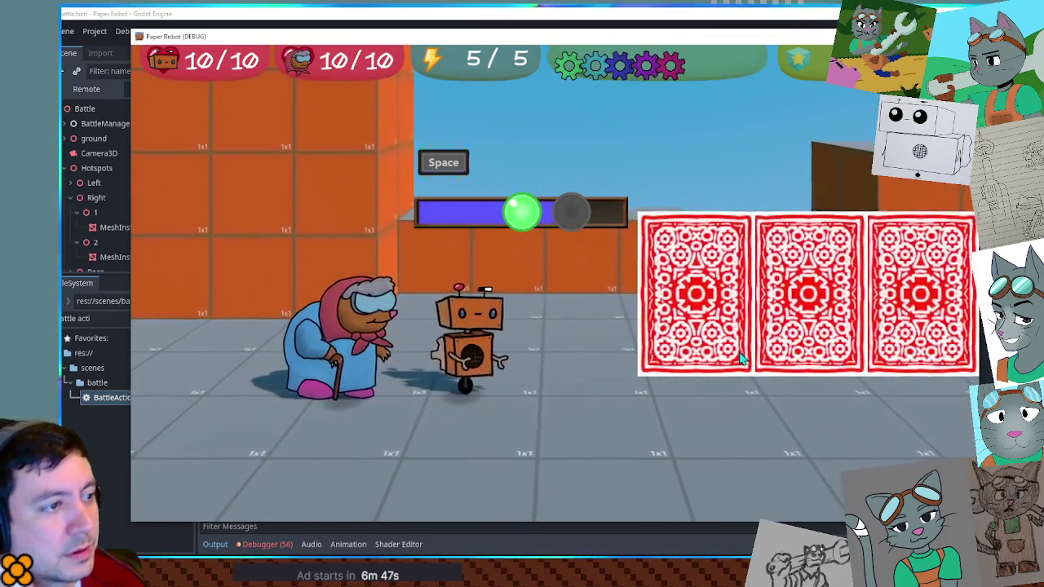
pyautogui.press('space')
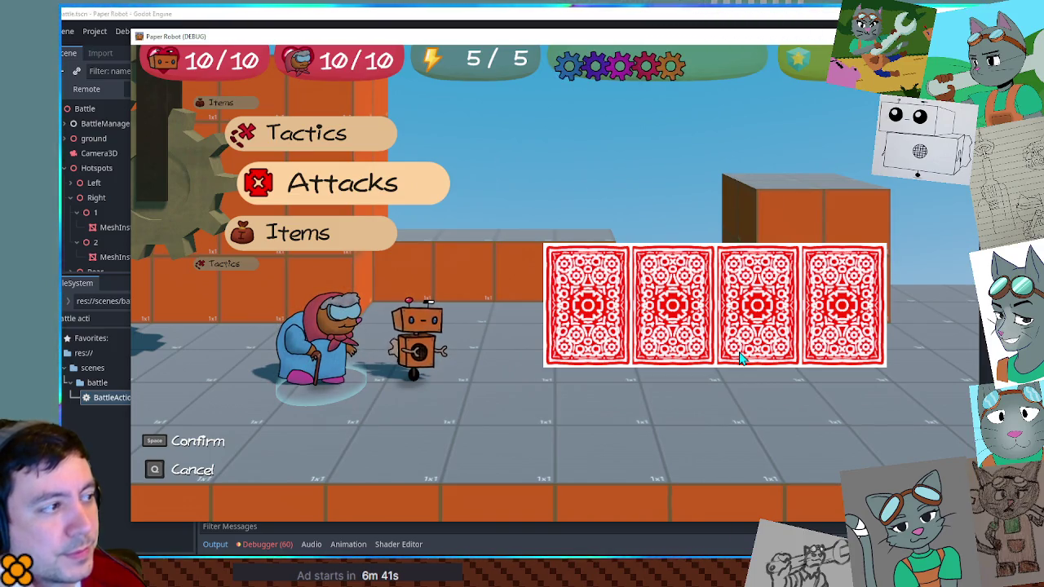
pyautogui.press('space')
pyautogui.press('space')
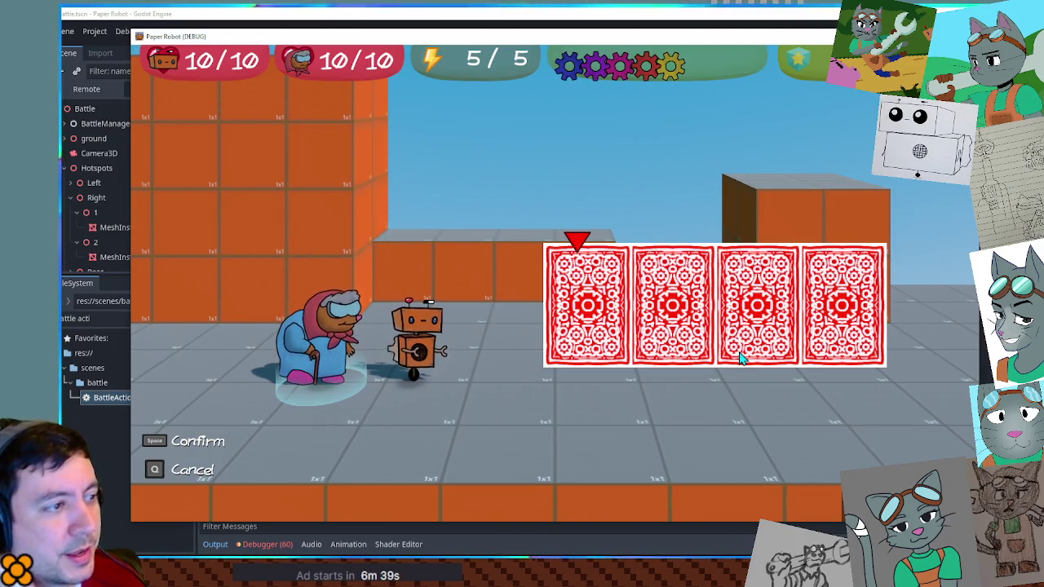
pyautogui.press('space')
pyautogui.press('w')
pyautogui.press('w')
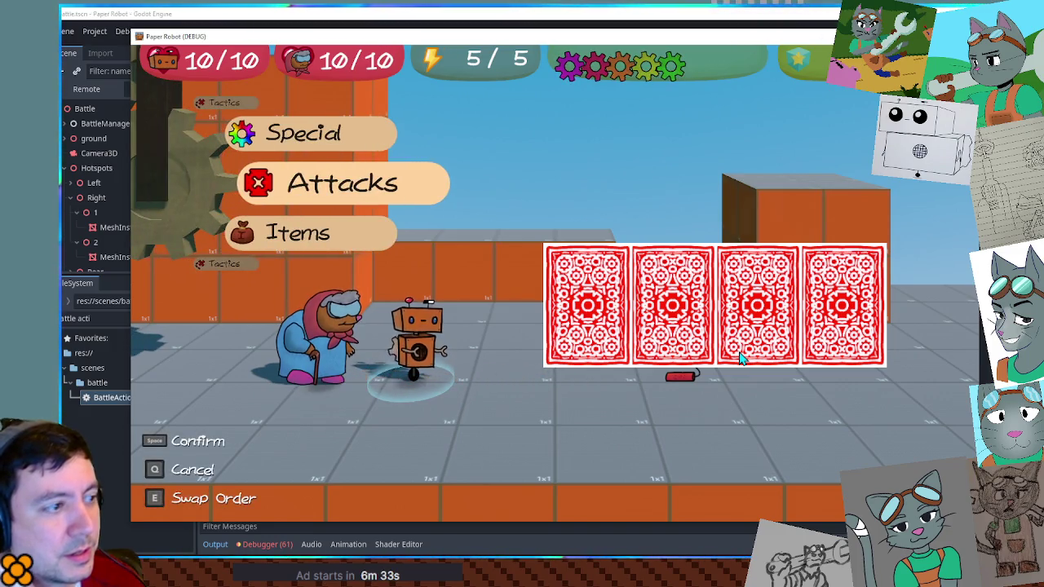
# Step: Use Spring Fling on a card, hit the timing prompts, then close the game with F8
pyautogui.press('space')
pyautogui.press('s')
pyautogui.press('space')
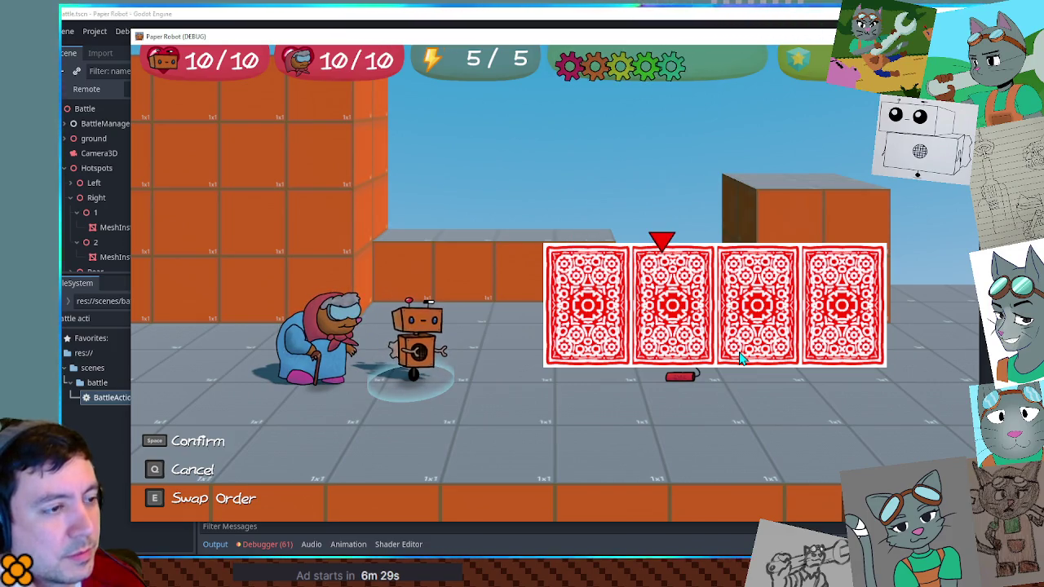
pyautogui.press('space')
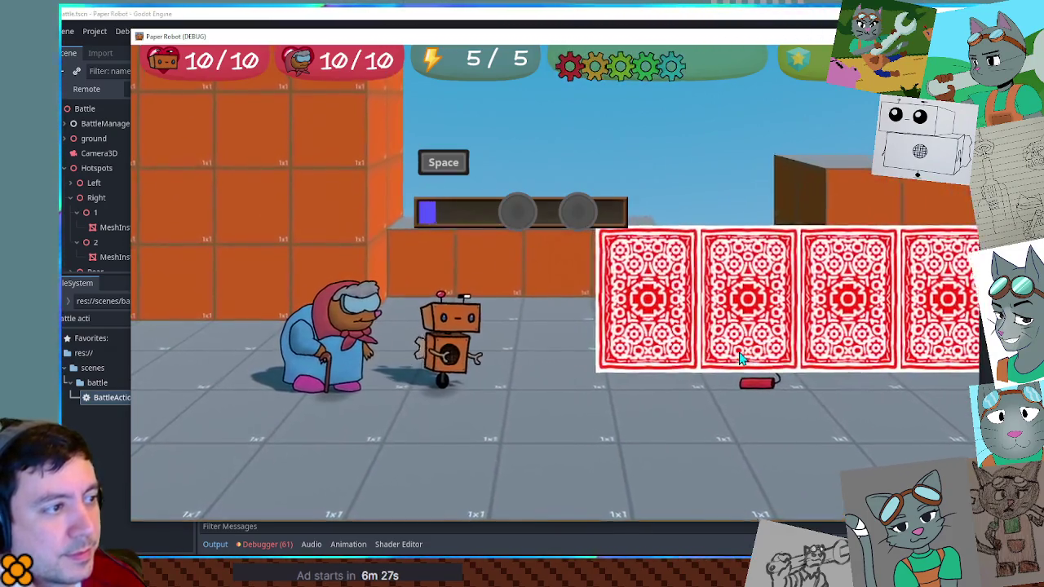
pyautogui.press('space')
pyautogui.press('space')
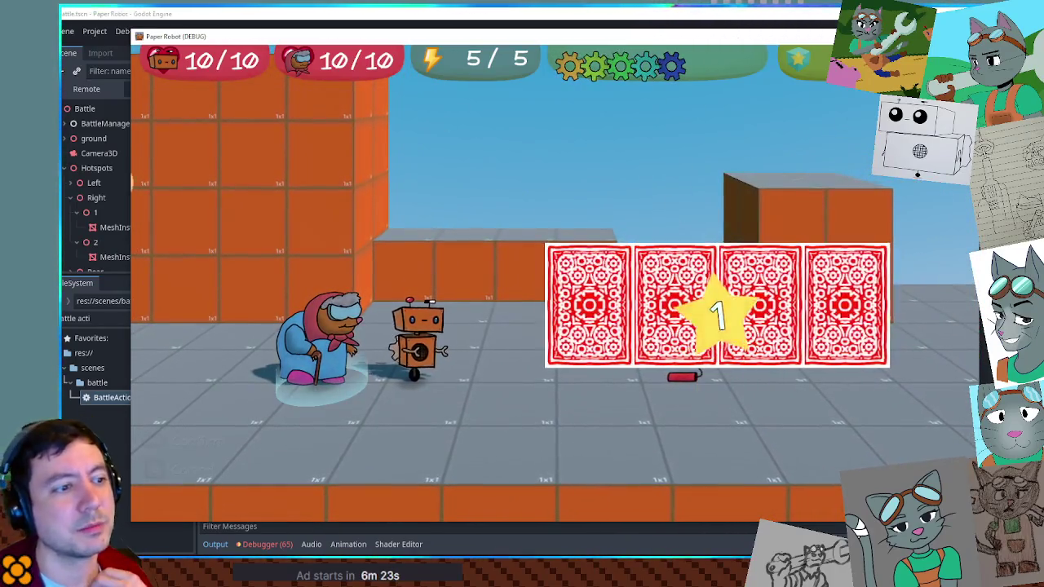
pyautogui.press('F8')
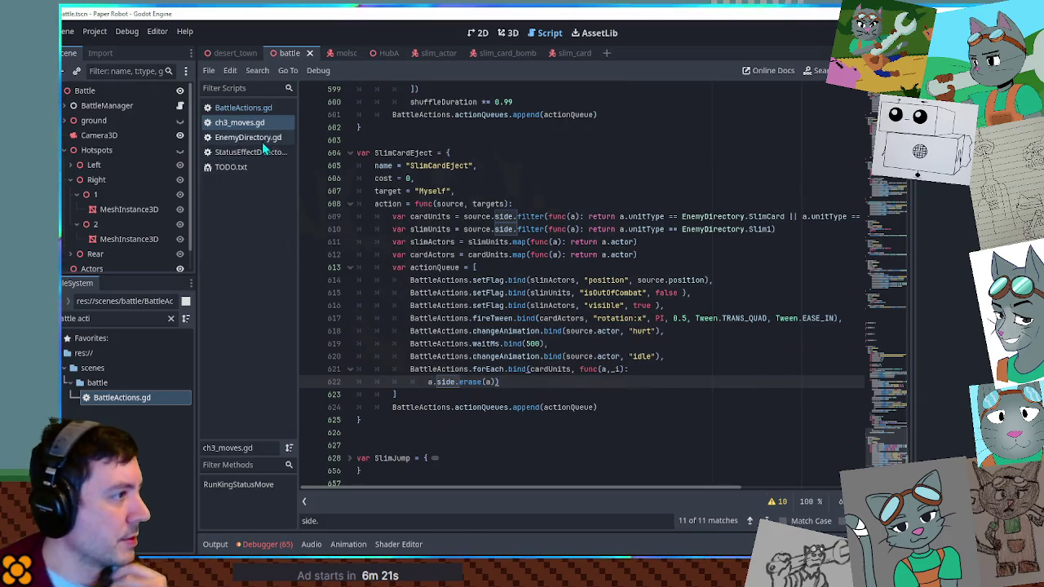
# Step: Open EnemyDirectory.gd and inspect SlimCard's CallSelfMove SlimCardEject entry on line 585
pyautogui.click(269, 137)
pyautogui.doubleClick(510, 373)
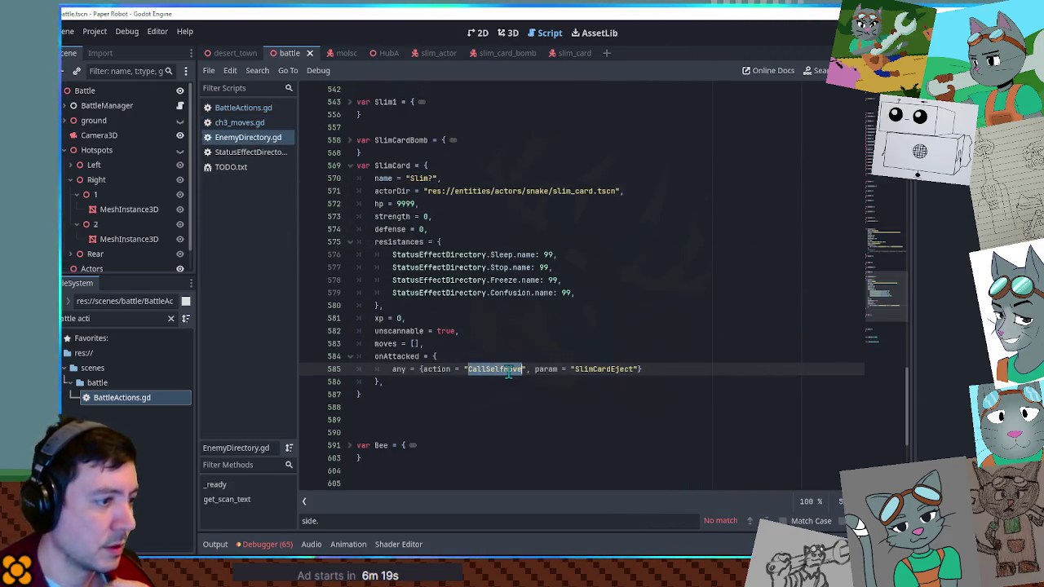
pyautogui.doubleClick(593, 369)
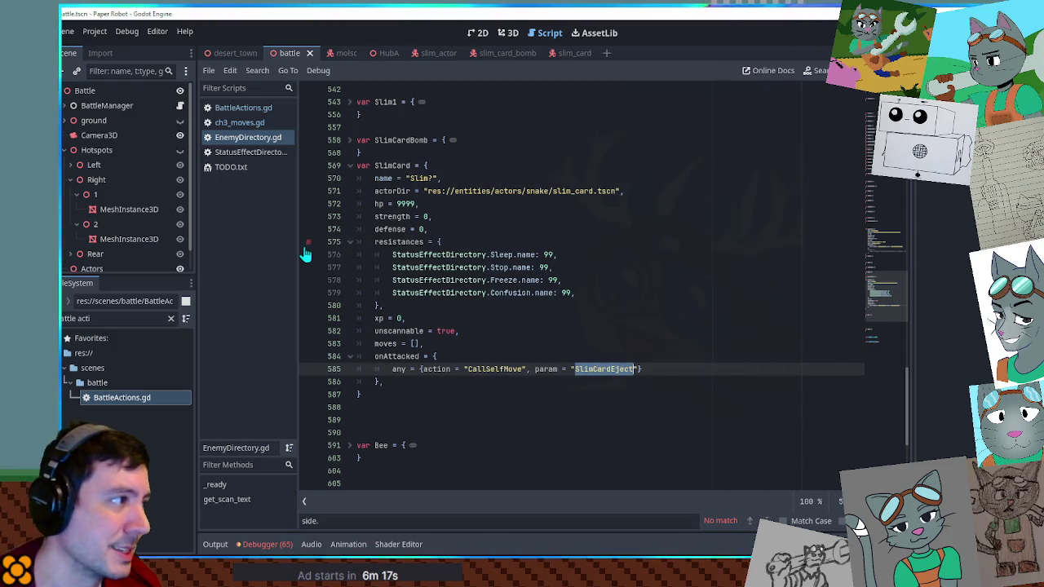
pyautogui.scroll(1, 396, 265)
pyautogui.doubleClick(396, 204)
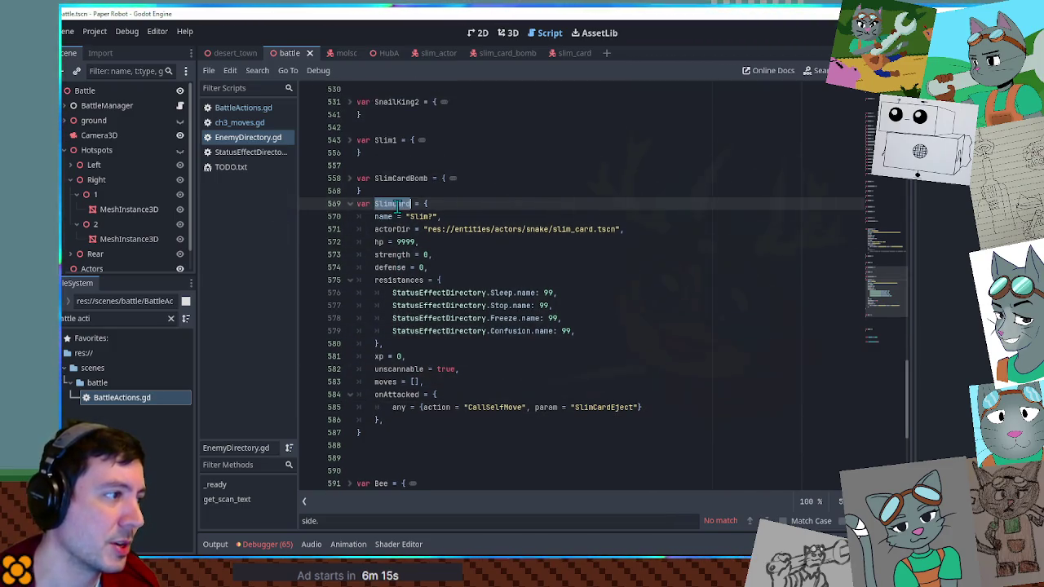
pyautogui.doubleClick(608, 407)
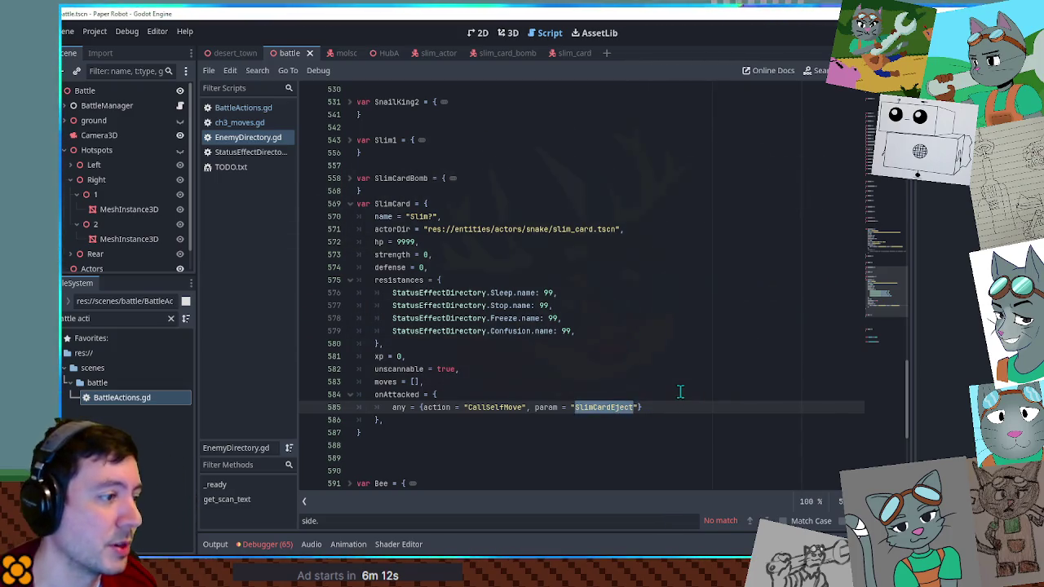
pyautogui.click(613, 407)
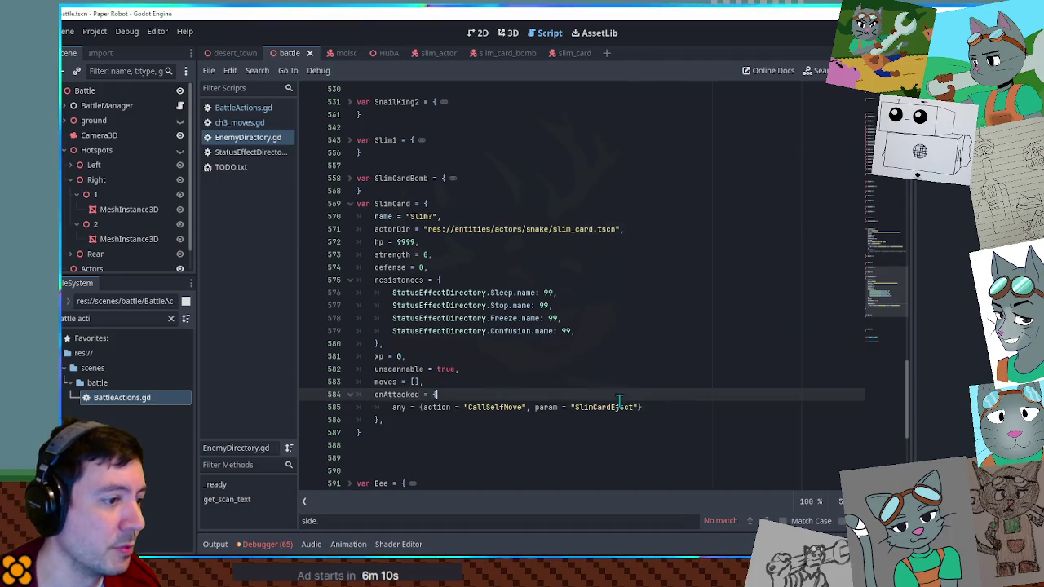
pyautogui.doubleClick(498, 406)
# Step: Step through the 3 CallSelfMove matches, ending on Bumbleweed's EnemyLoseTumbleweed reaction
pyautogui.hotkey('ctrl', 'f')
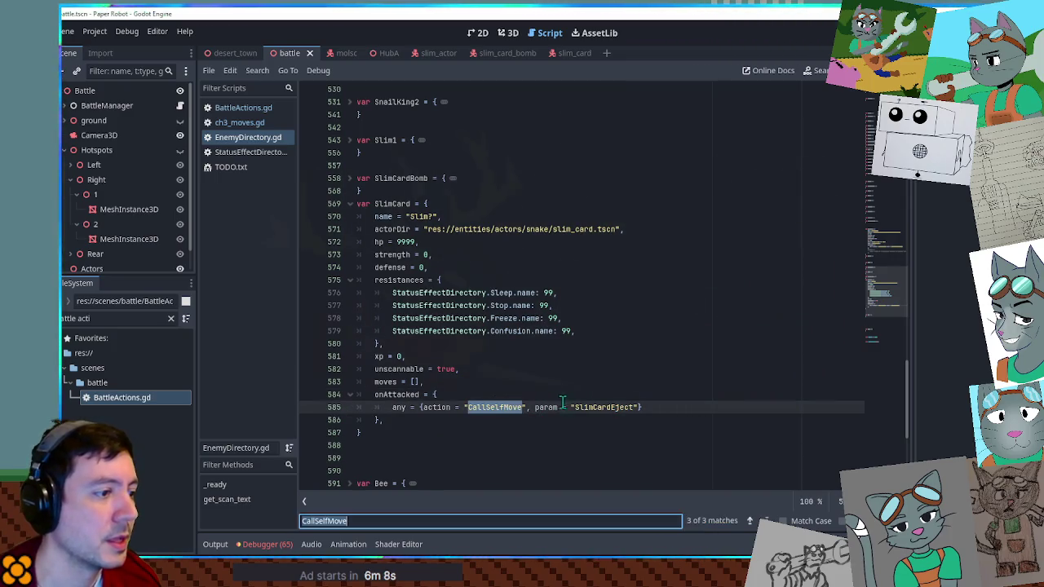
pyautogui.click(751, 522)
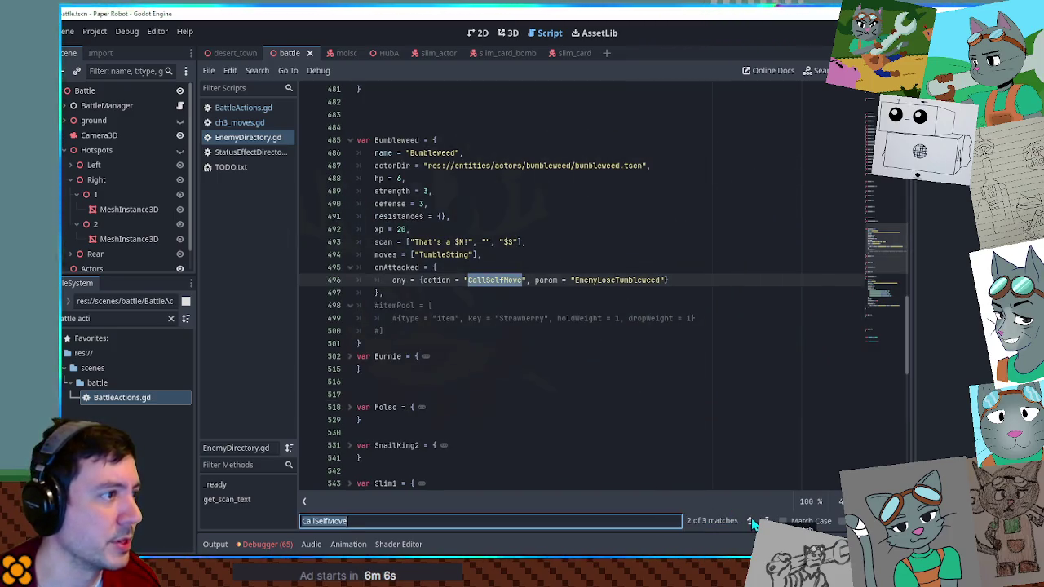
pyautogui.click(751, 521)
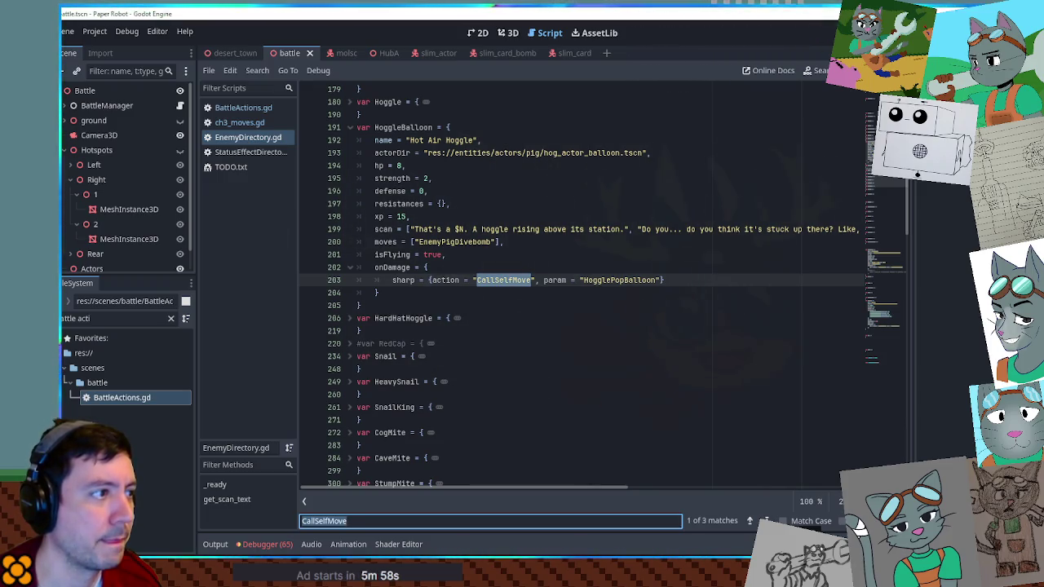
pyautogui.click(765, 522)
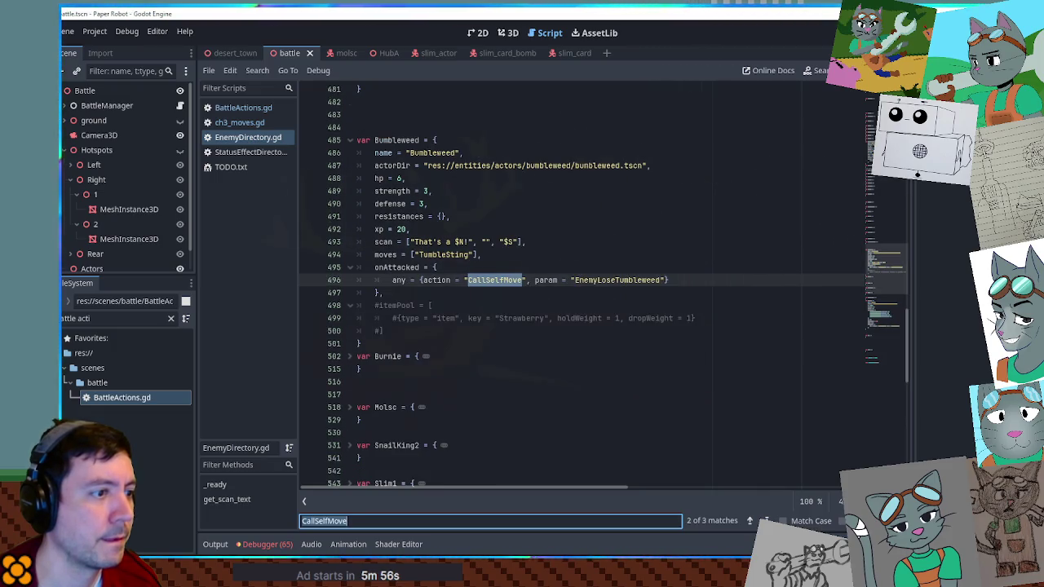
pyautogui.click(579, 280)
pyautogui.doubleClick(594, 280)
pyautogui.hotkey('ctrl', 'c')
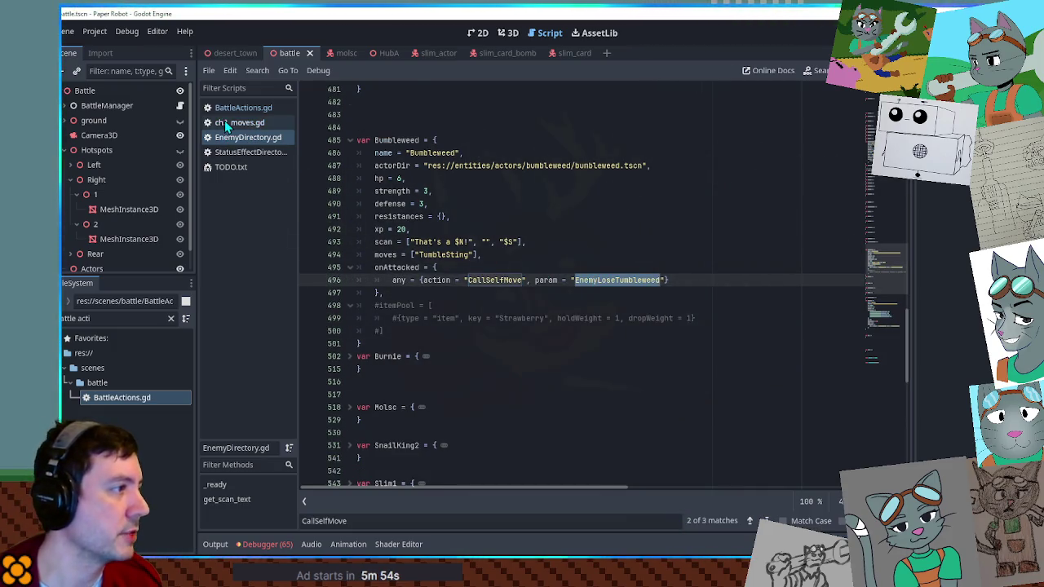
# Step: Locate SlimCardEject in ch3_moves.gd and its use on line 585 of EnemyDirectory.gd
pyautogui.click(224, 120)
pyautogui.hotkey('ctrl', 'f')
pyautogui.hotkey('ctrl', 'v')
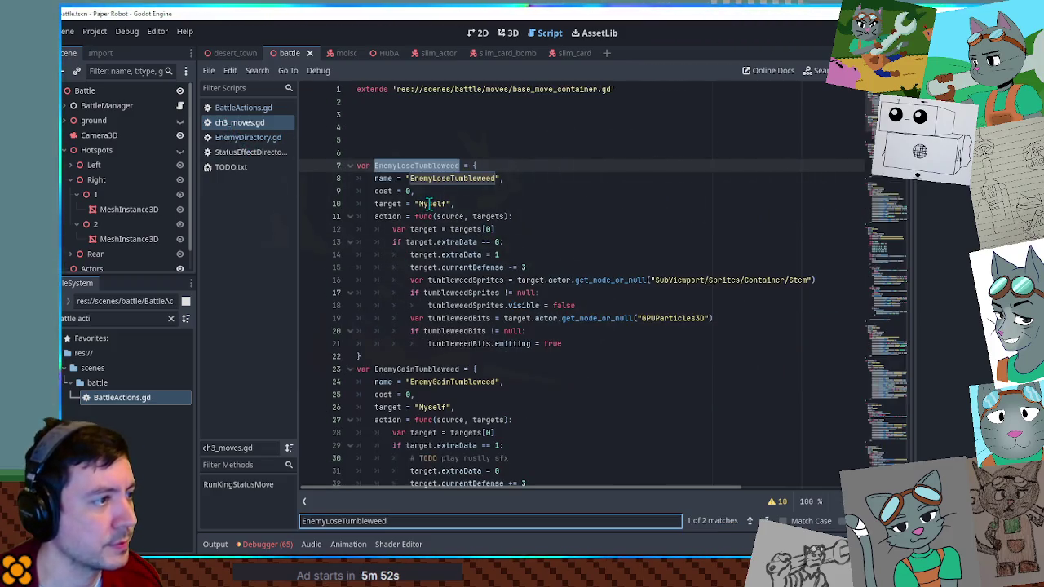
pyautogui.doubleClick(428, 204)
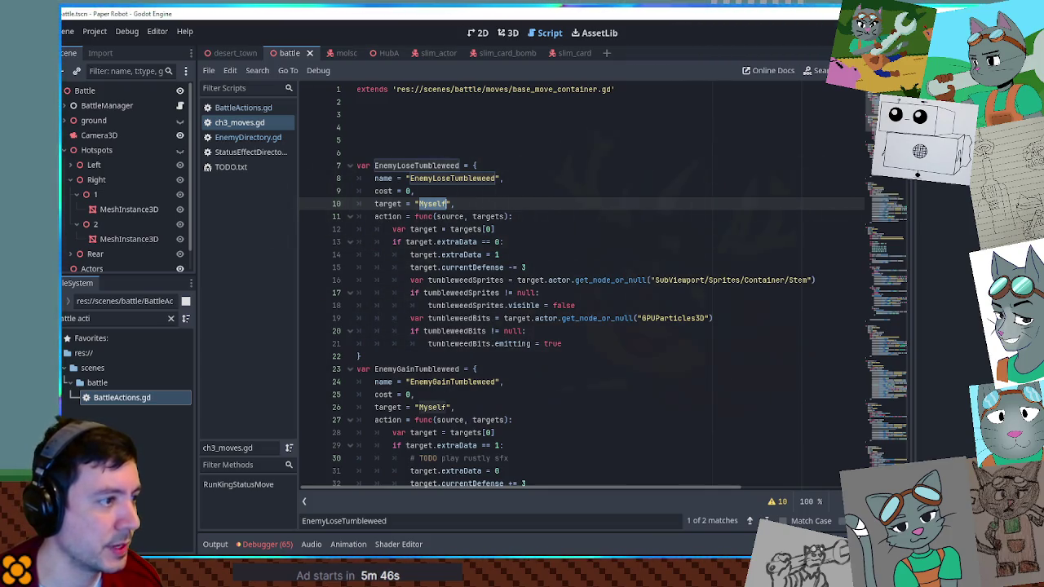
pyautogui.hotkey('ctrl', 'End')
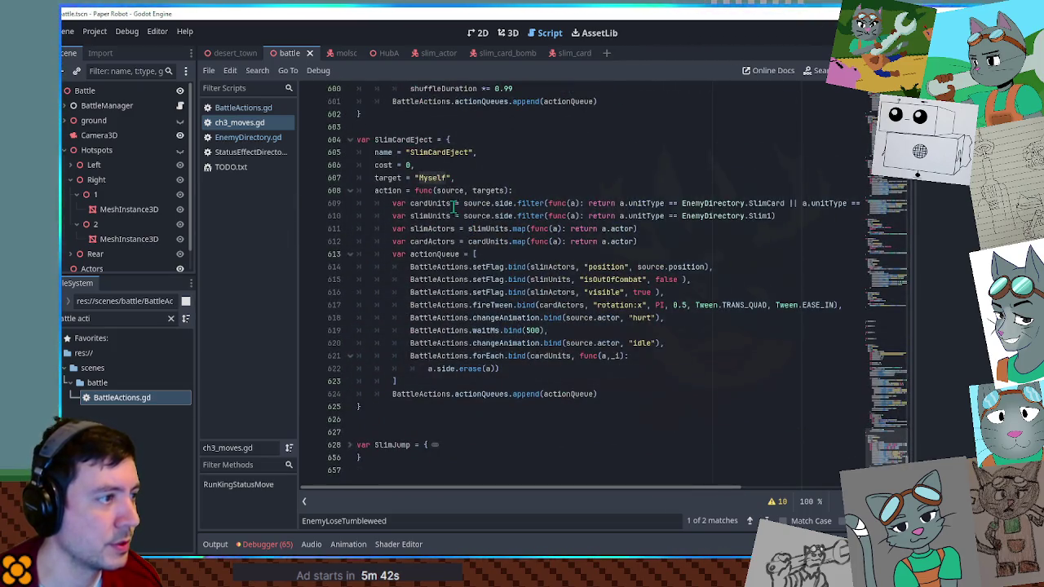
pyautogui.doubleClick(425, 178)
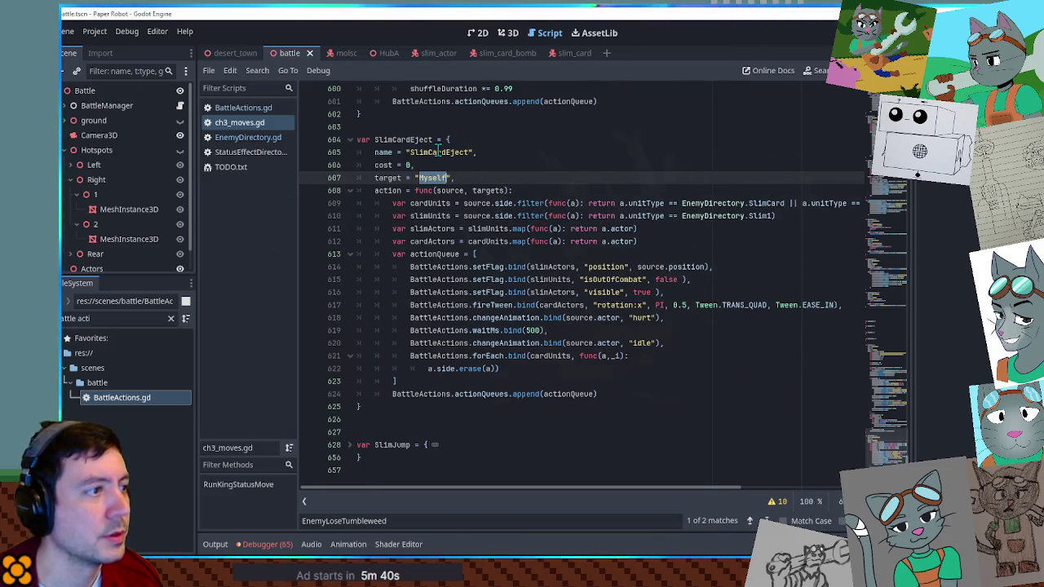
pyautogui.doubleClick(438, 151)
pyautogui.hotkey('ctrl', 'c')
pyautogui.click(250, 140)
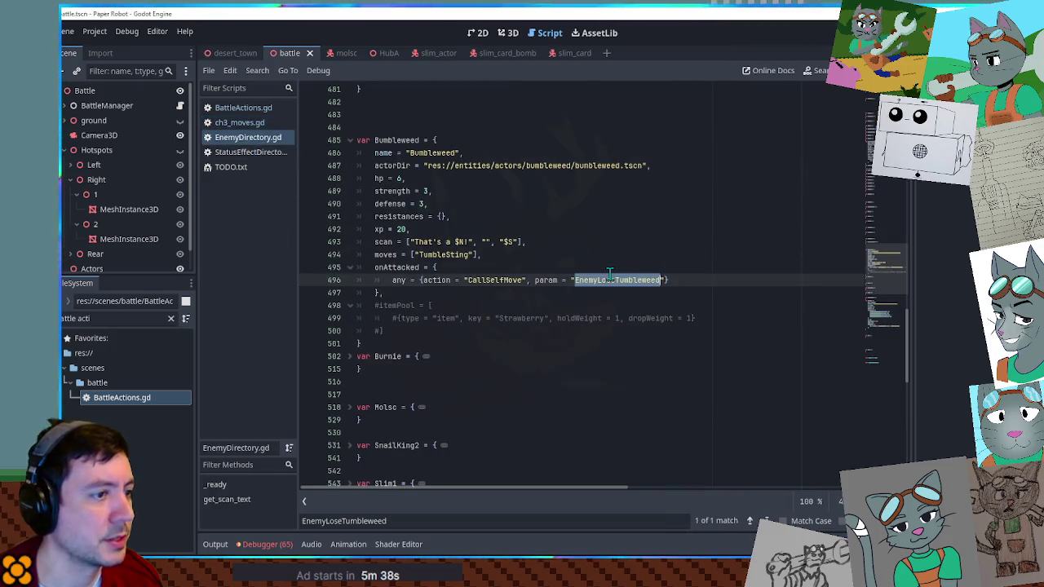
pyautogui.hotkey('ctrl', 'f')
pyautogui.hotkey('ctrl', 'v')
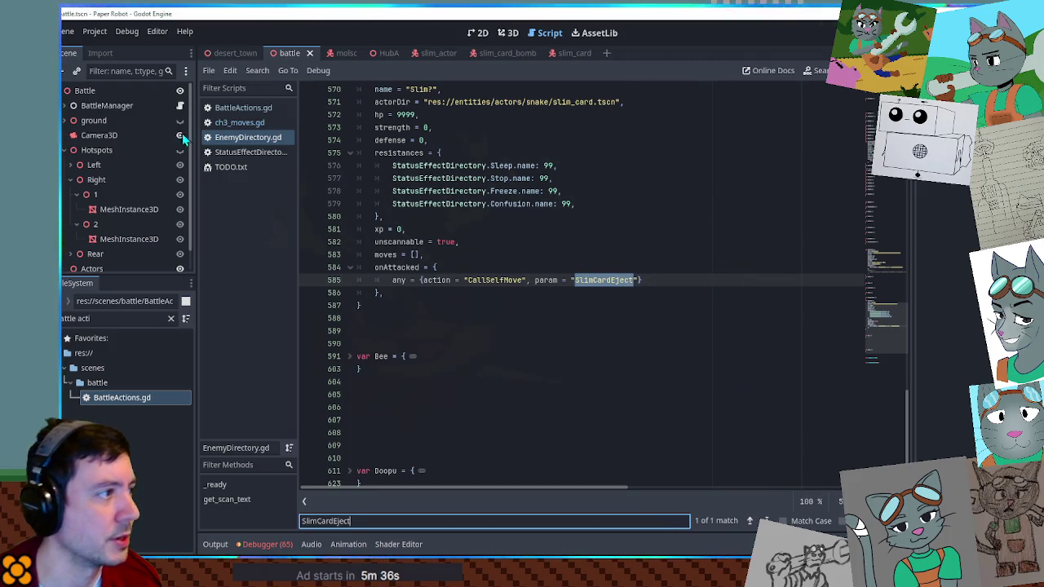
pyautogui.click(241, 124)
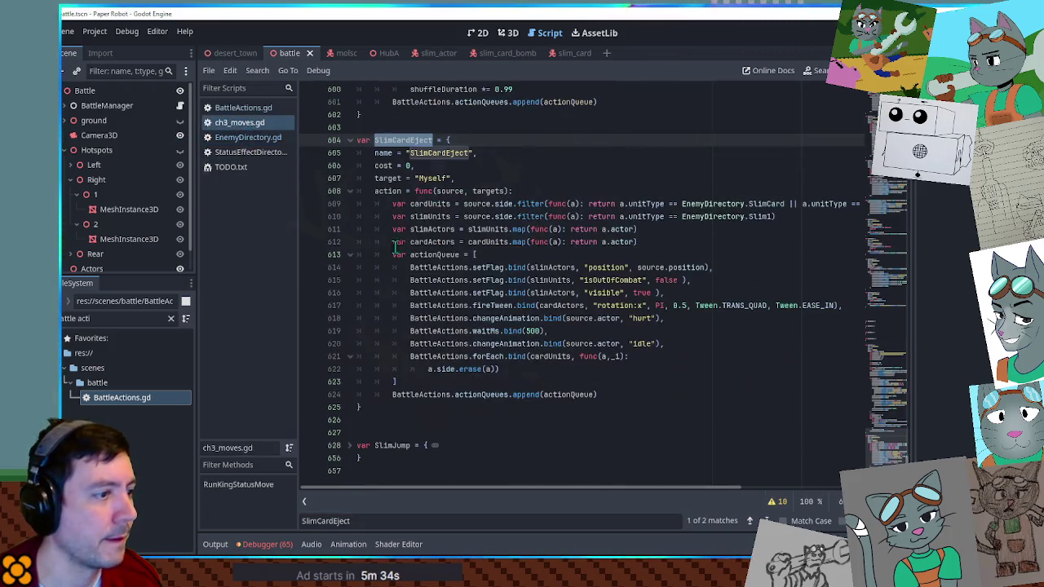
# Step: Insert print("TEST") after line 608 in SlimCardEject and run the project with F5
pyautogui.click(524, 194)
pyautogui.press('Return')
pyautogui.write('p')
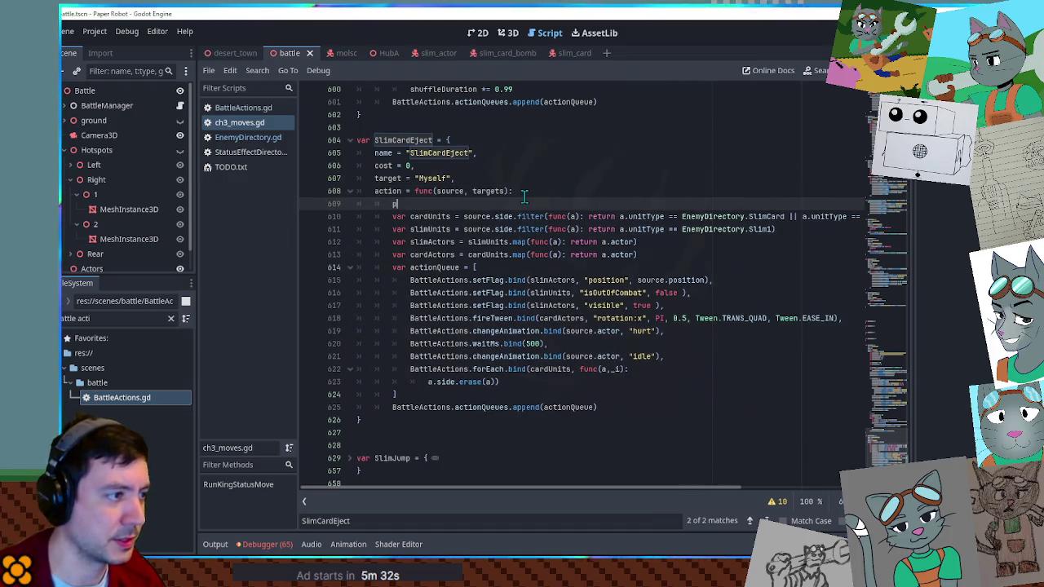
pyautogui.write('rint("TEST")')
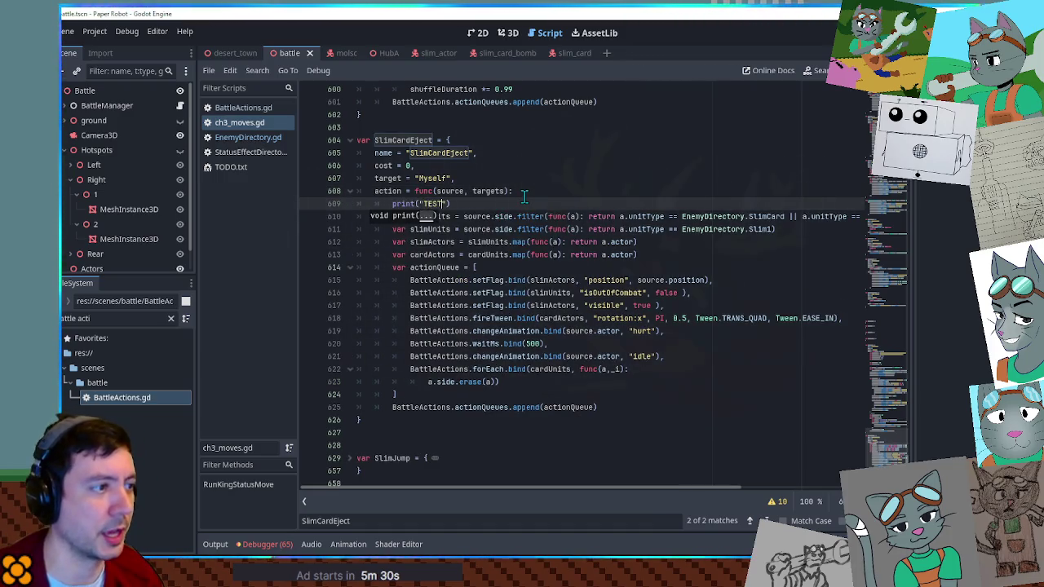
pyautogui.press('F5')
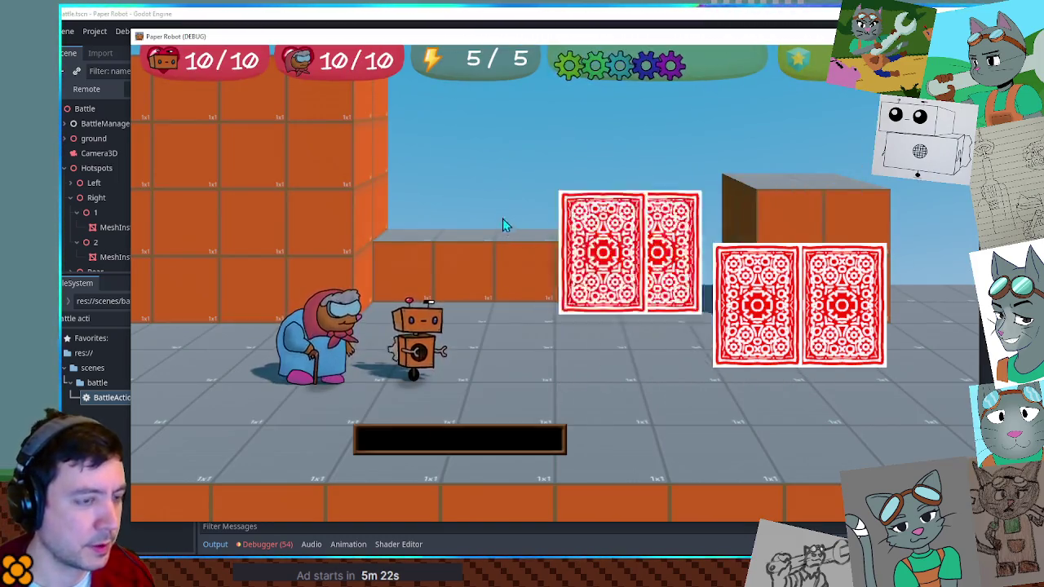
# Step: View the Tennis Ball details in the debug item list, then close the F1 overlay
pyautogui.press('F1')
pyautogui.click(389, 79)
pyautogui.scroll(-10, 387, 193)
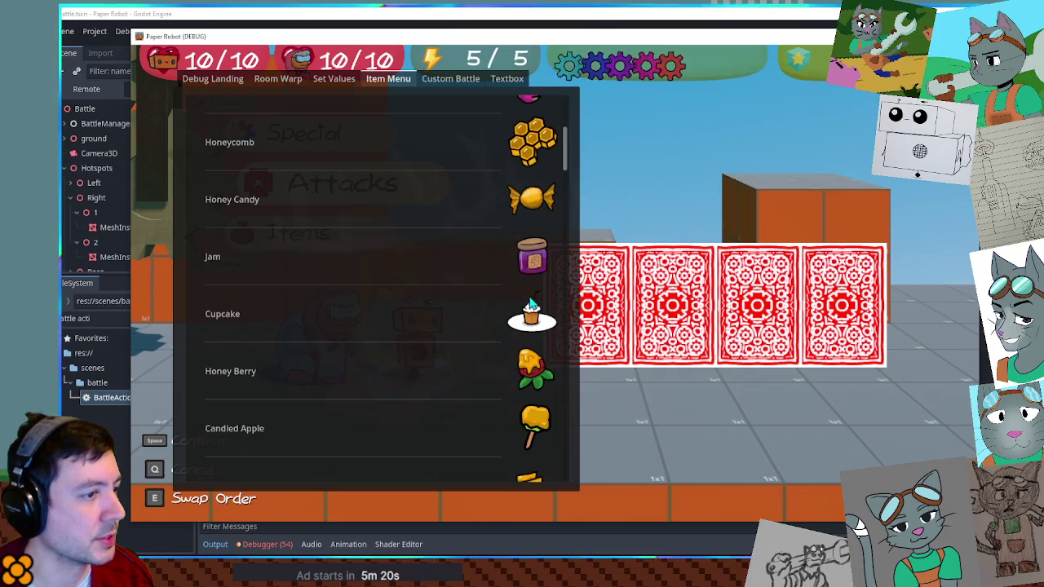
pyautogui.scroll(-5, 536, 295)
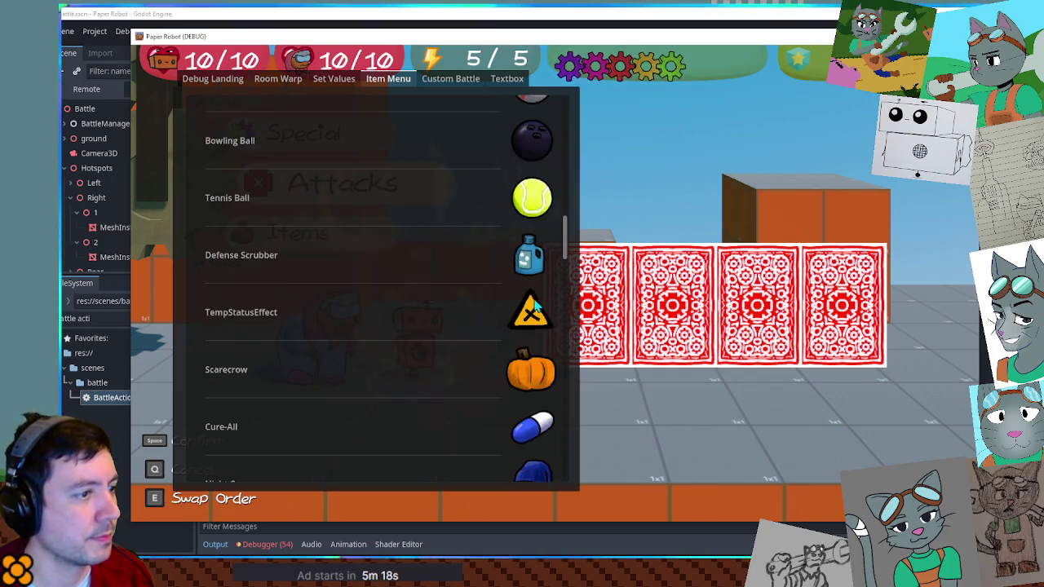
pyautogui.click(530, 208)
pyautogui.click(204, 254)
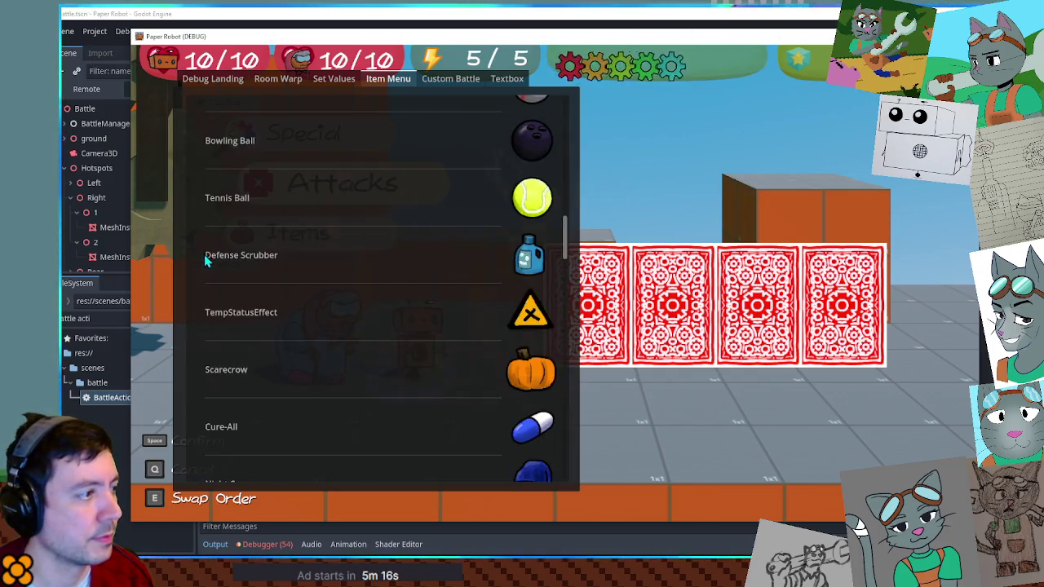
pyautogui.press('F1')
# Step: Use the TempStatusEffect item on the cards for 2 damage, then stop the game
pyautogui.press('space')
pyautogui.press('space')
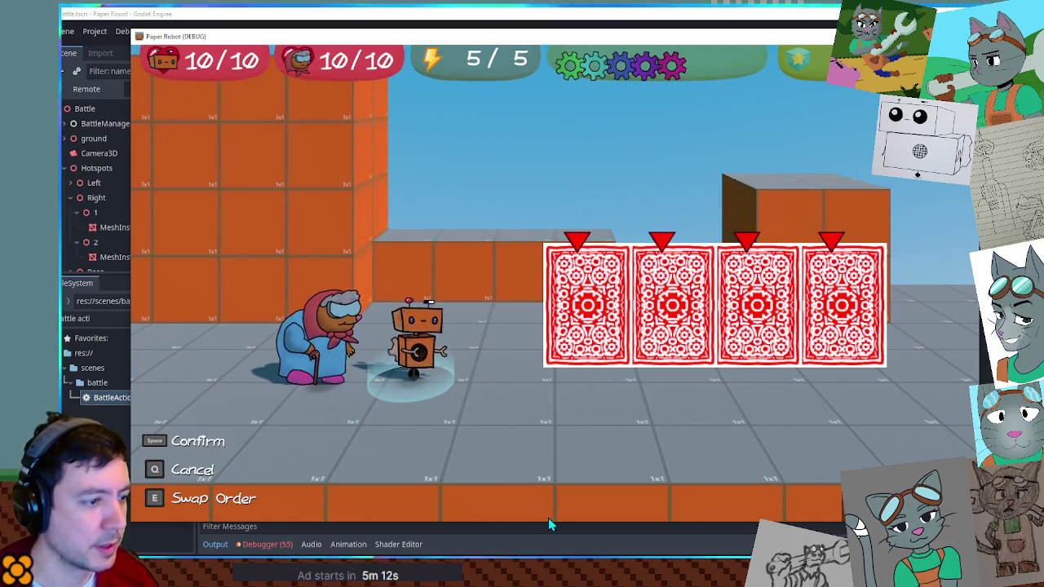
pyautogui.moveTo(550, 526); pyautogui.dragTo(539, 452)
pyautogui.press('space')
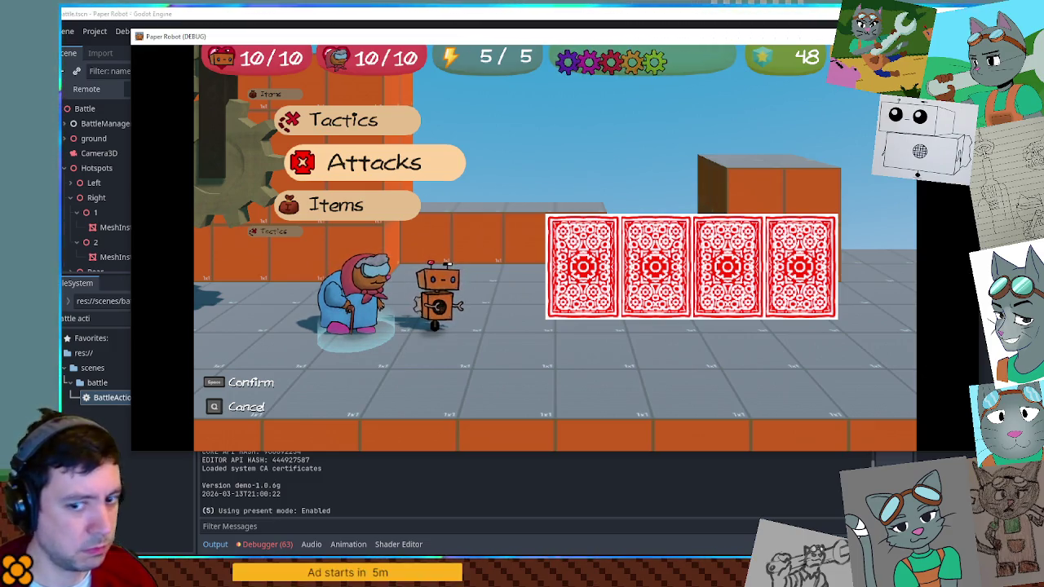
pyautogui.press('F8')
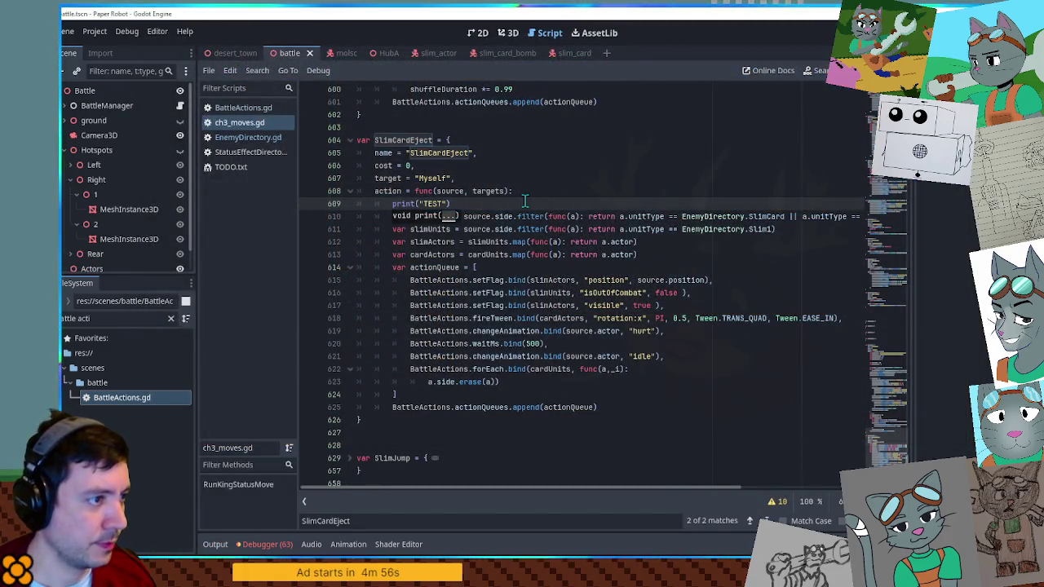
# Step: Delete and restore the print("TEST") line, then save ch3_moves.gd with it kept
pyautogui.moveTo(526, 202); pyautogui.dragTo(528, 192)
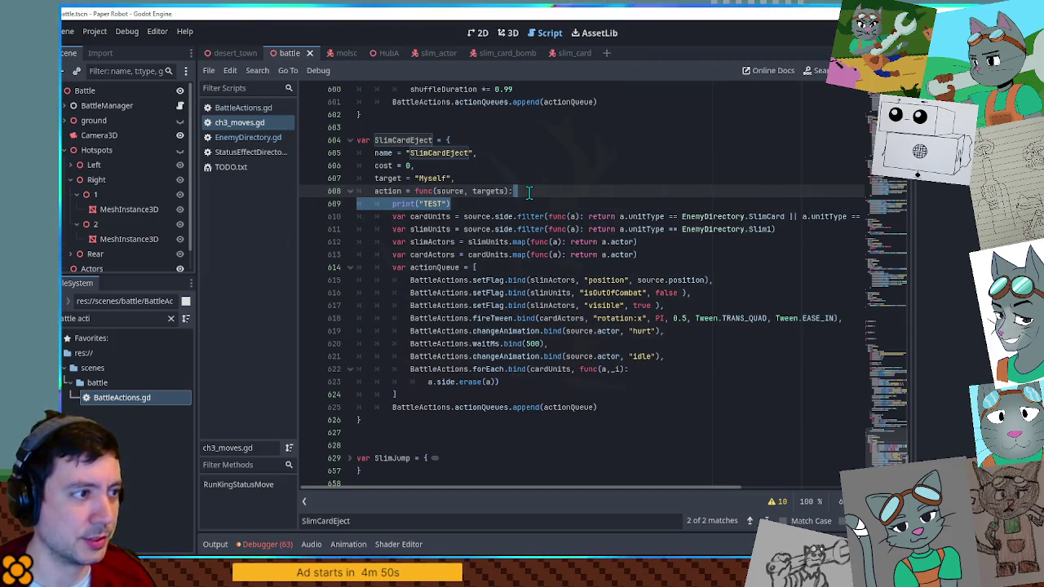
pyautogui.press('Delete')
pyautogui.hotkey('ctrl', 'z')
pyautogui.press('Delete')
pyautogui.hotkey('ctrl', 's')
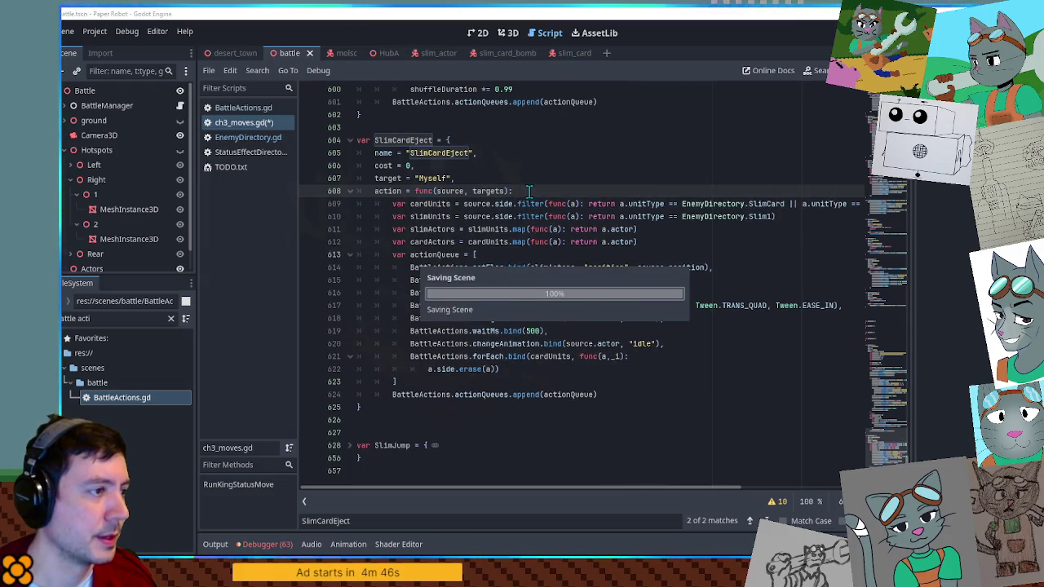
pyautogui.hotkey('ctrl', 'z')
pyautogui.hotkey('ctrl', 's')
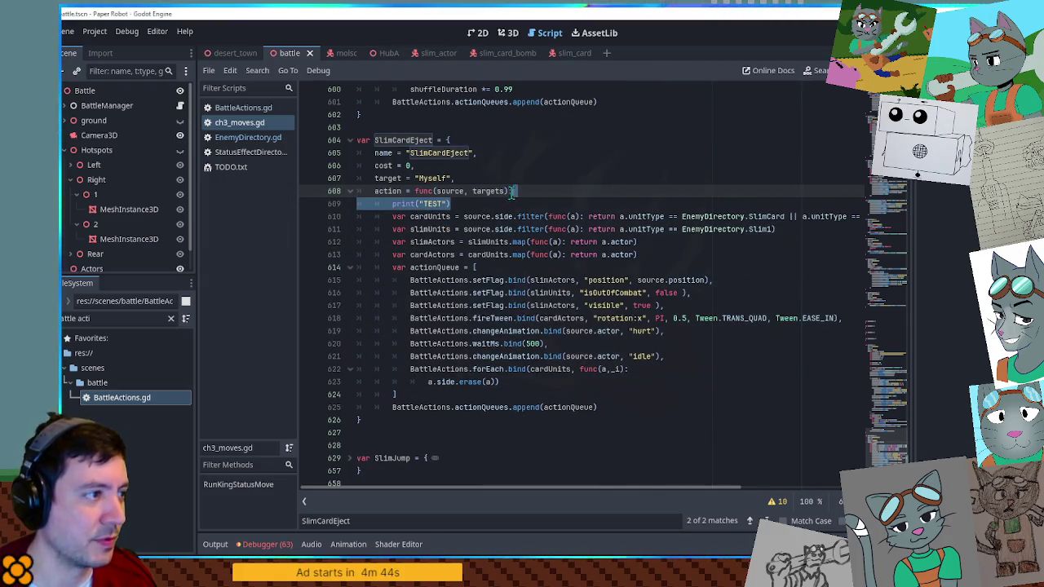
pyautogui.click(245, 137)
# Step: Unfold the SlimCardBomb definition in EnemyDirectory.gd and select its name
pyautogui.scroll(4, 555, 261)
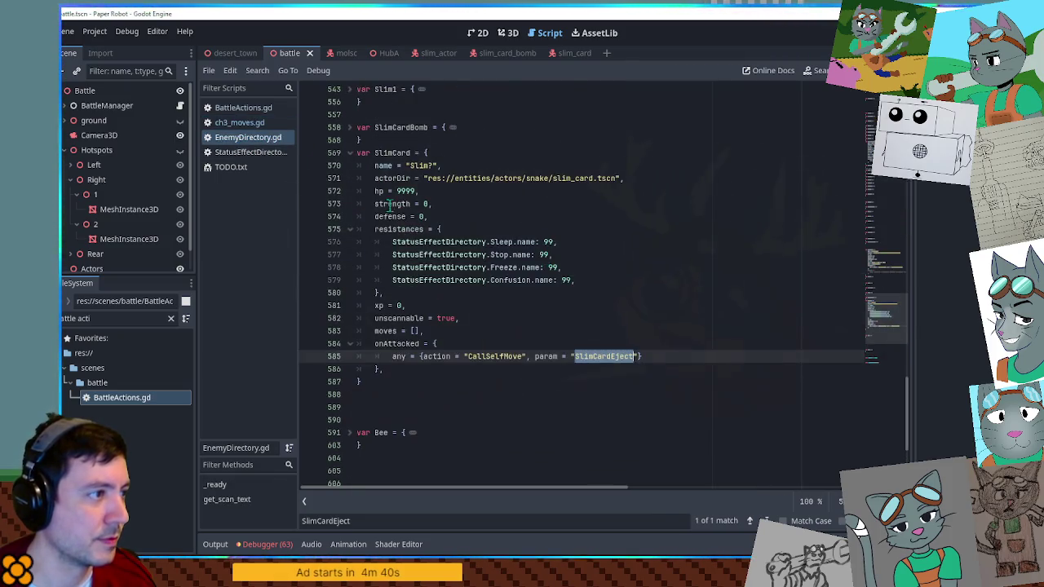
pyautogui.click(351, 204)
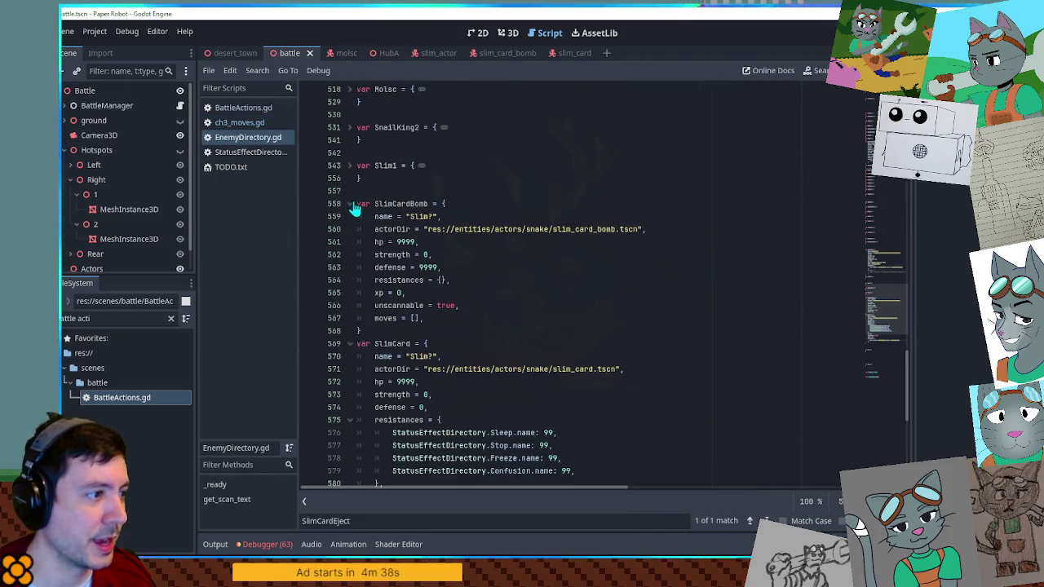
pyautogui.click(421, 268)
pyautogui.hotkey('ctrl', 'f')
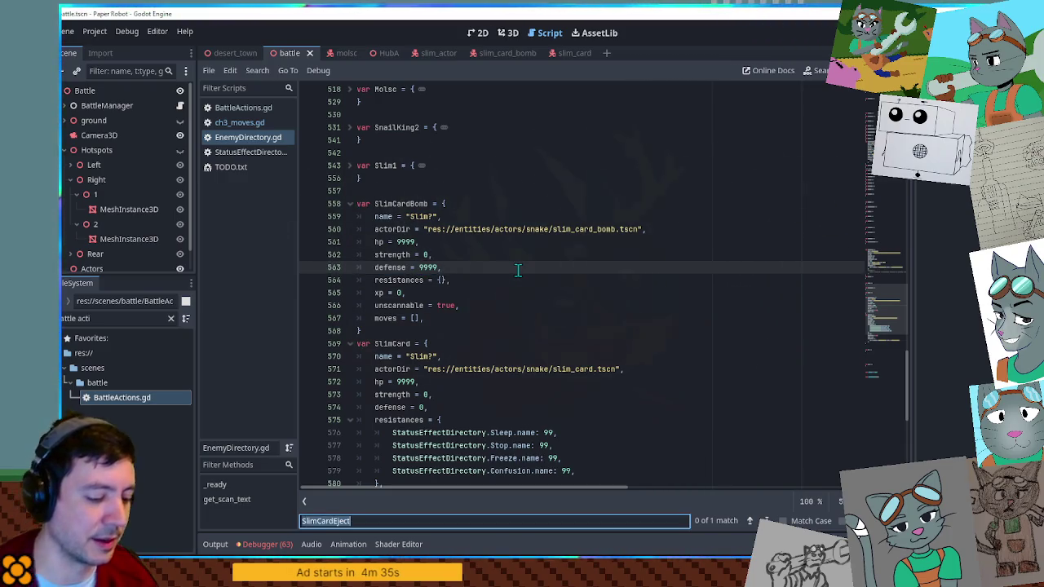
pyautogui.write('isFlyin')
pyautogui.scroll(-2, 518, 270)
pyautogui.write('v')
pyautogui.press('BackSpace')
pyautogui.press('BackSpace')
pyautogui.press('BackSpace')
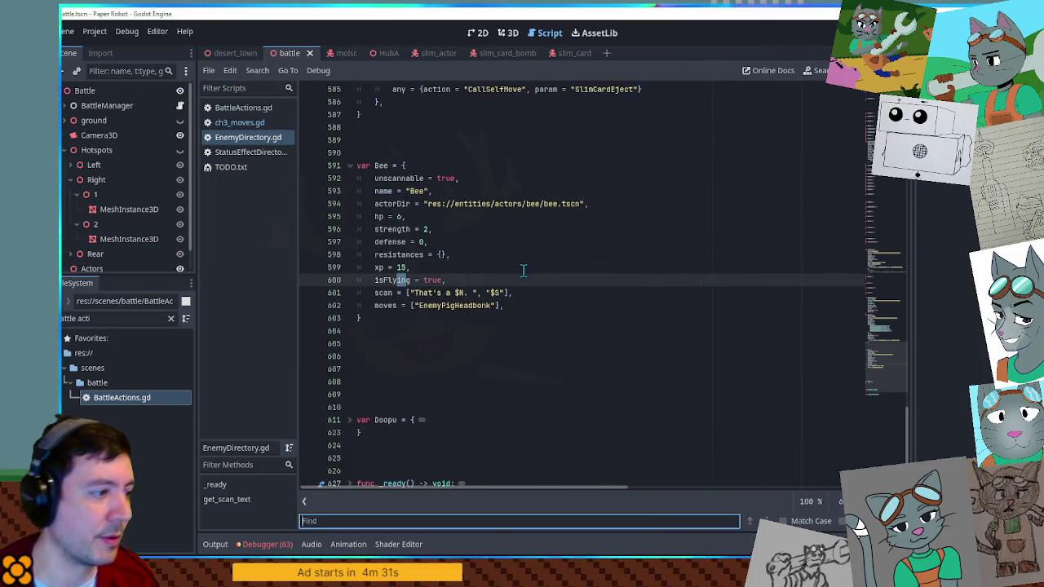
pyautogui.scroll(10, 524, 270)
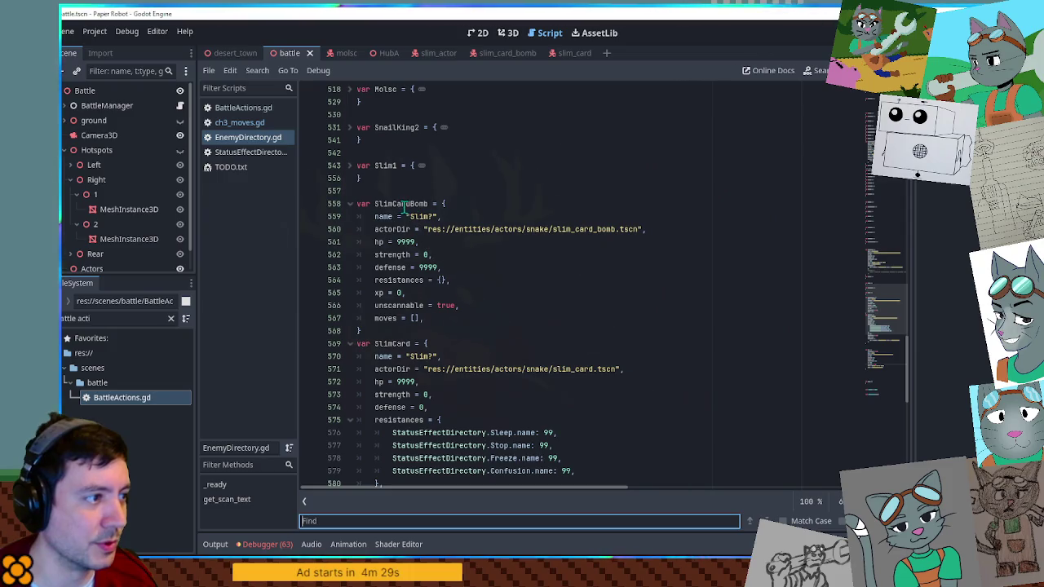
pyautogui.doubleClick(403, 206)
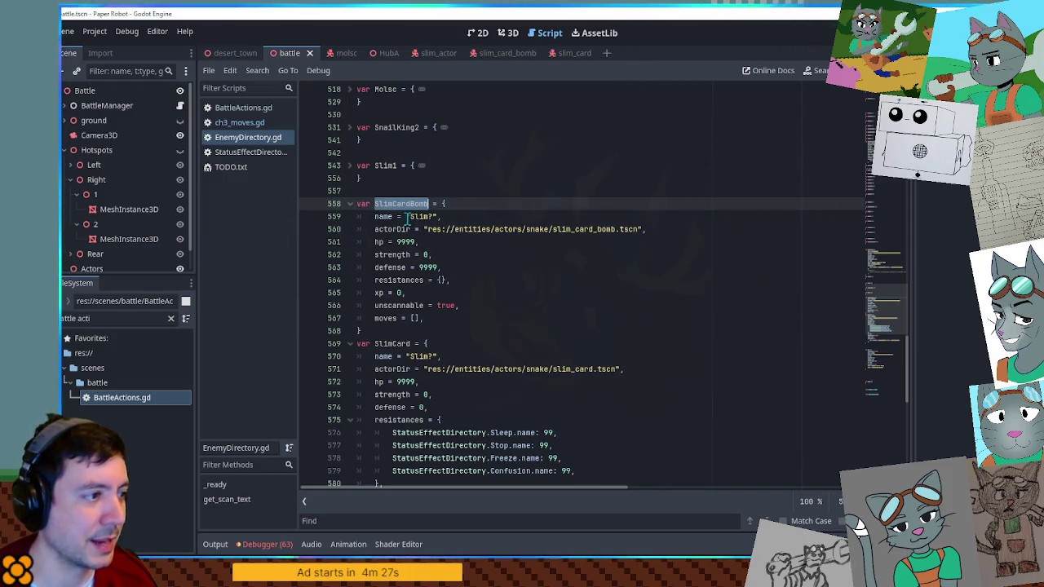
# Step: Run a project-wide Find in Files search for CallSelfMove
pyautogui.scroll(-2, 453, 261)
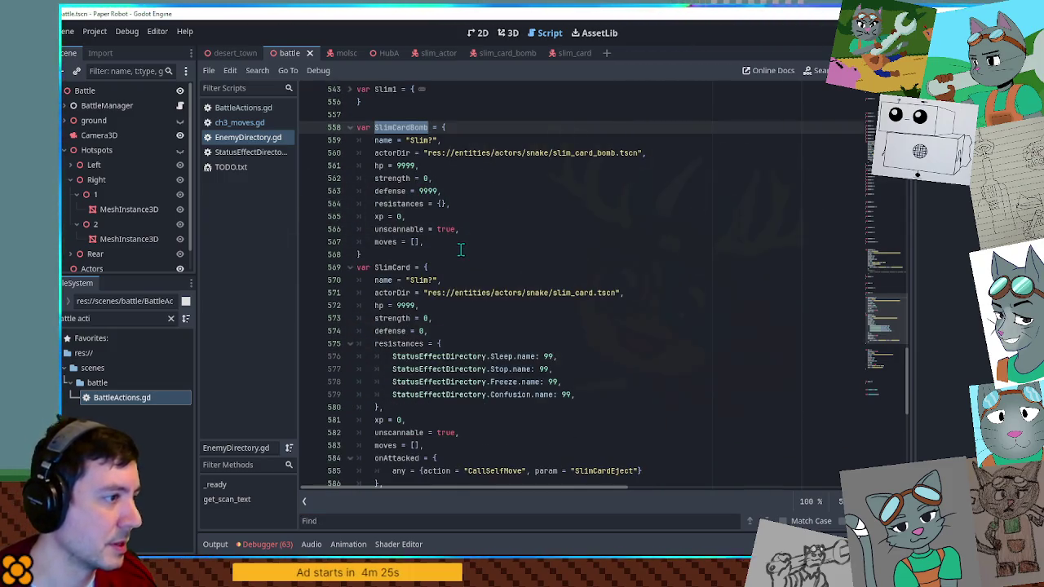
pyautogui.scroll(-3, 459, 249)
pyautogui.scroll(2, 459, 247)
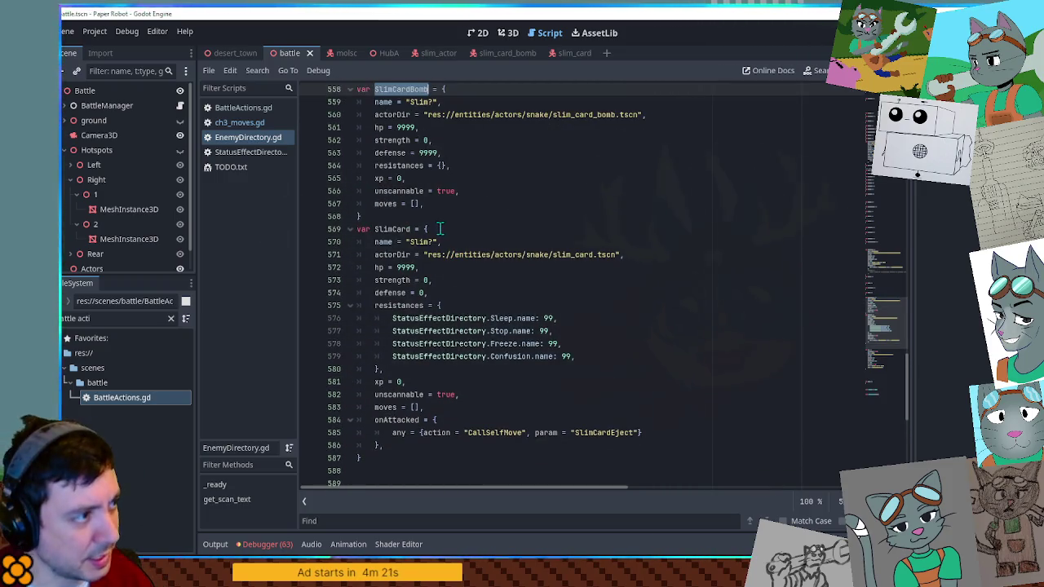
pyautogui.doubleClick(493, 435)
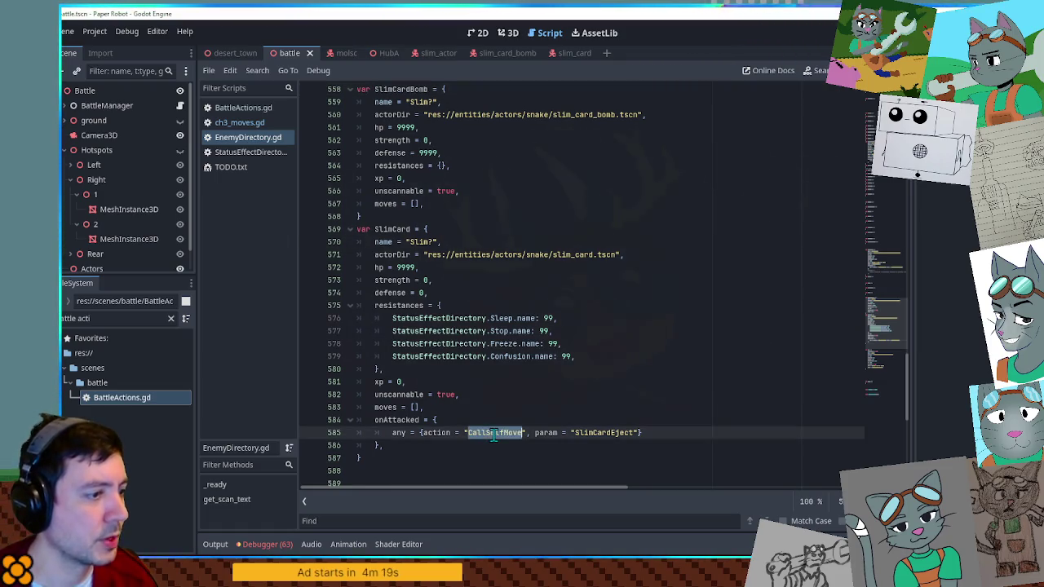
pyautogui.hotkey('ctrl', 'shift', 'f')
pyautogui.press('Return')
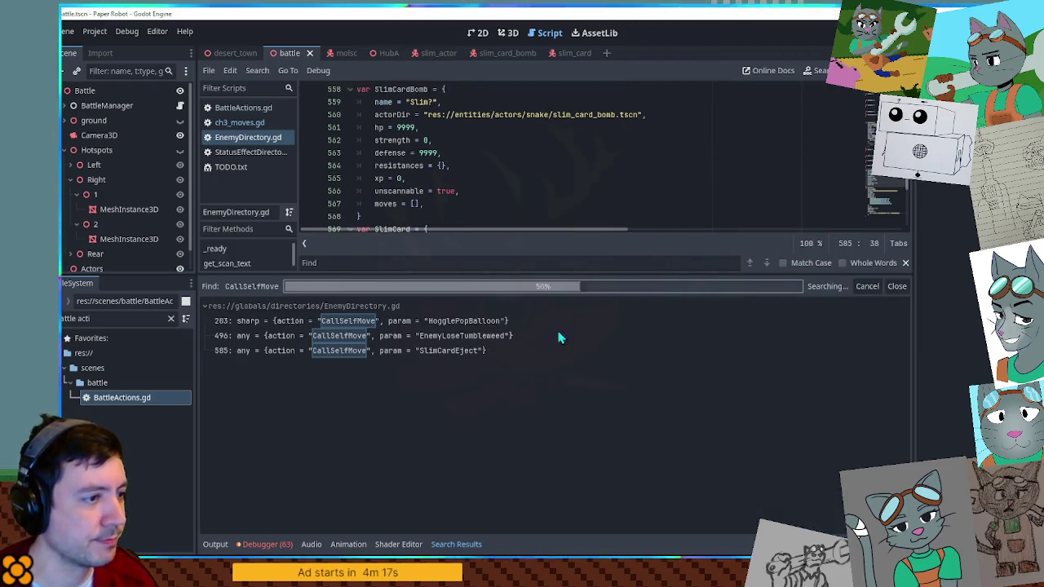
# Step: Jump to the CallSelfMove definition at line 638 of BattleActions.gd, then return to EnemyDirectory.gd
pyautogui.click(306, 382)
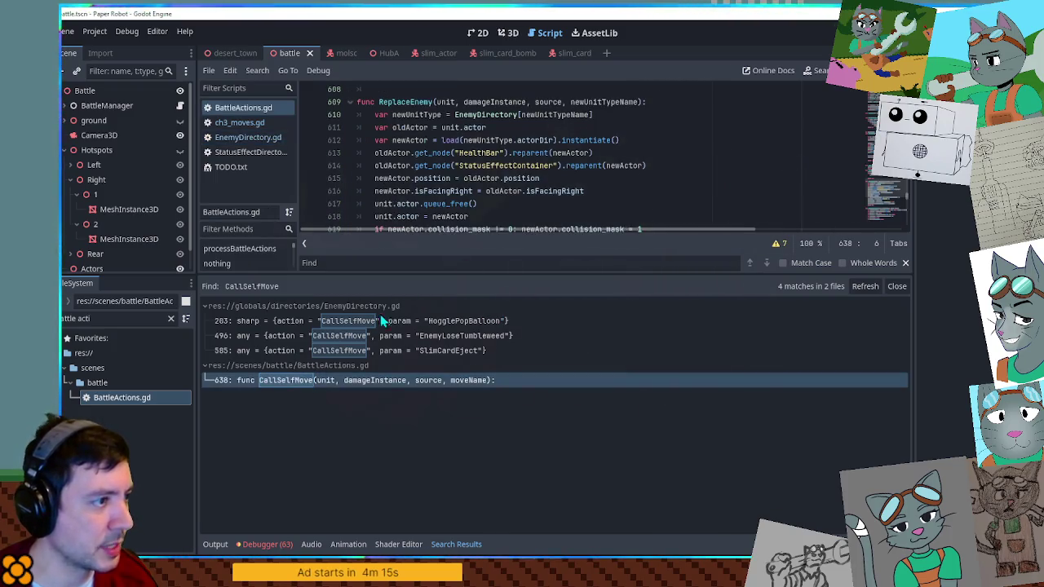
pyautogui.scroll(-7, 534, 200)
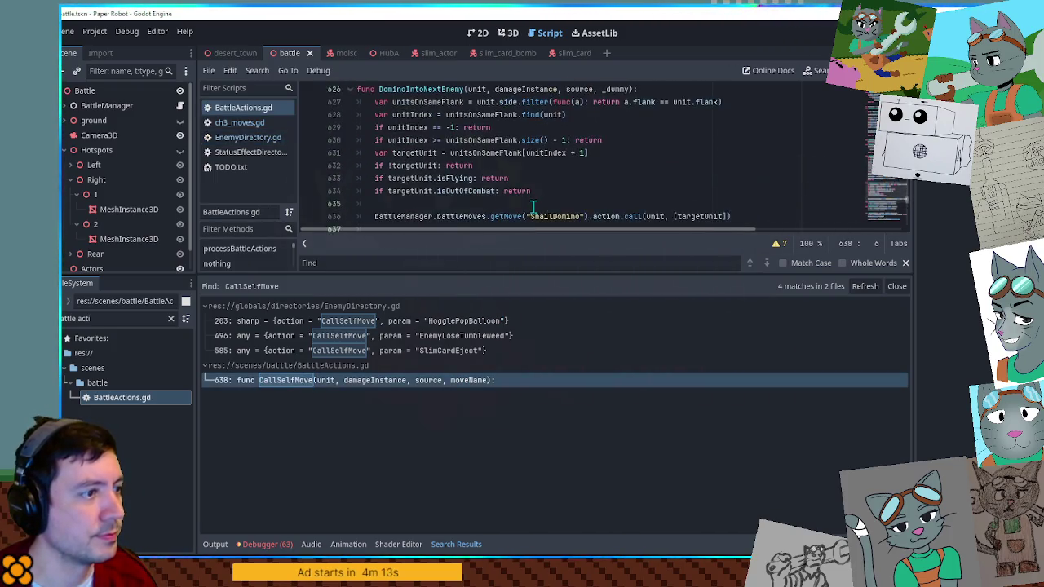
pyautogui.click(236, 137)
pyautogui.scroll(-5, 478, 180)
pyautogui.scroll(-2, 474, 178)
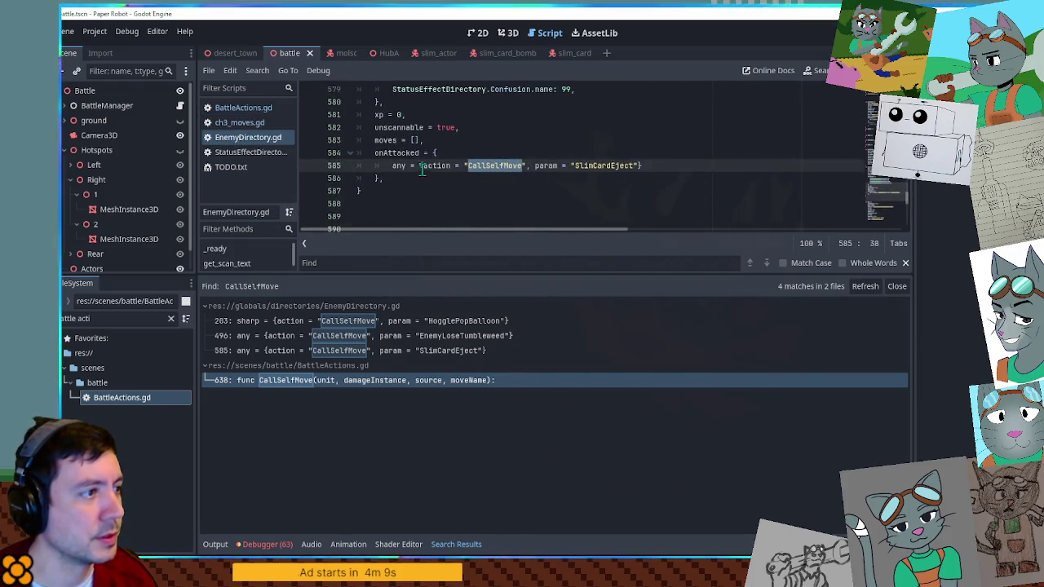
# Step: Find onAttacked across all scripts and jump to its use on line 338
pyautogui.doubleClick(399, 153)
pyautogui.hotkey('ctrl', 'shift', 'f')
pyautogui.click(553, 327)
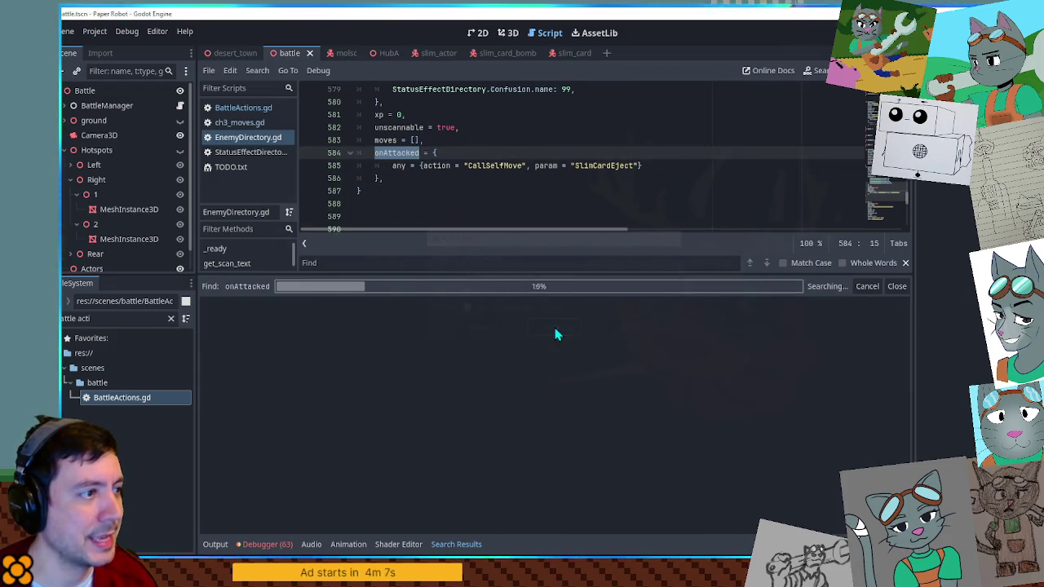
pyautogui.click(314, 366)
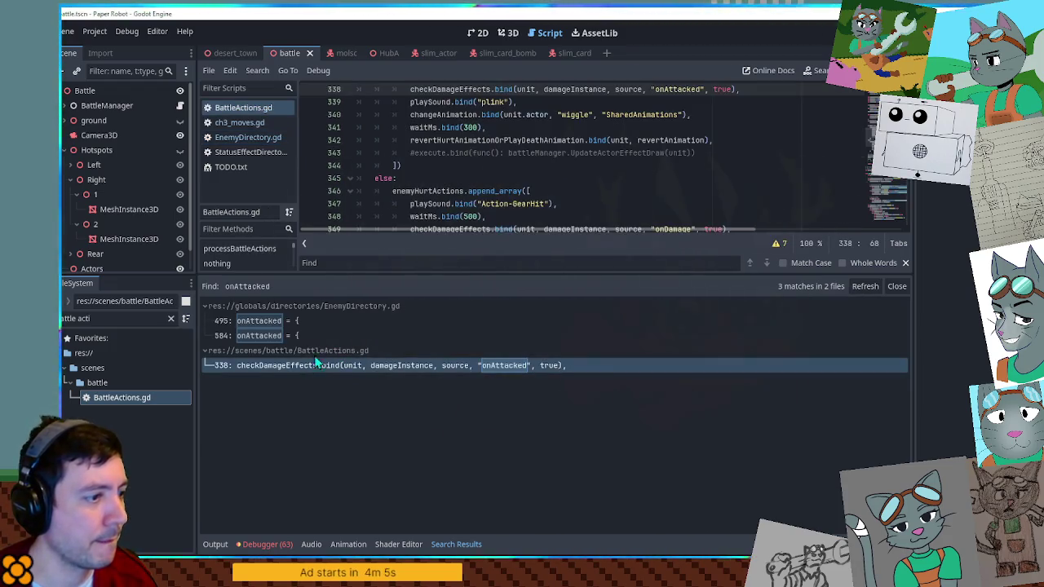
pyautogui.scroll(-2, 561, 161)
pyautogui.scroll(3, 588, 163)
pyautogui.click(642, 114)
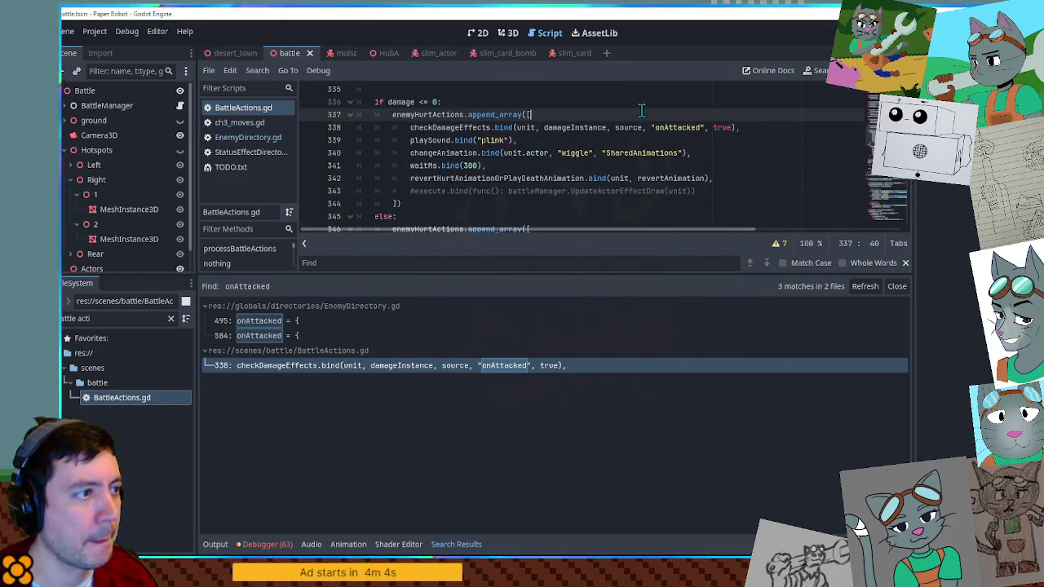
pyautogui.scroll(1, 644, 133)
pyautogui.press('Escape')
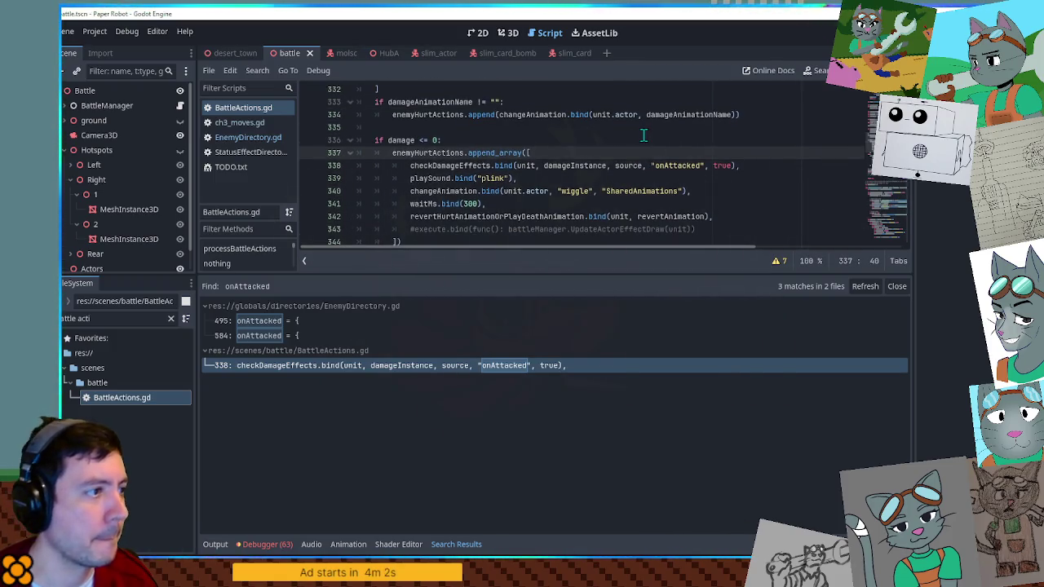
# Step: Close the Search Results panel and highlight damageInstance uses in queueHurtActions
pyautogui.click(904, 287)
pyautogui.scroll(2, 603, 204)
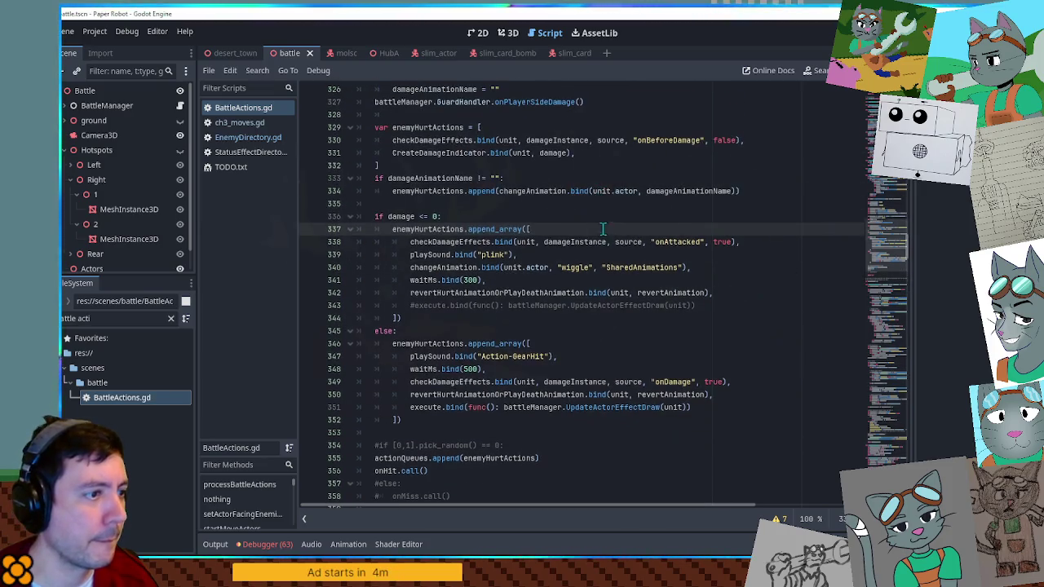
pyautogui.doubleClick(601, 242)
pyautogui.scroll(9, 601, 243)
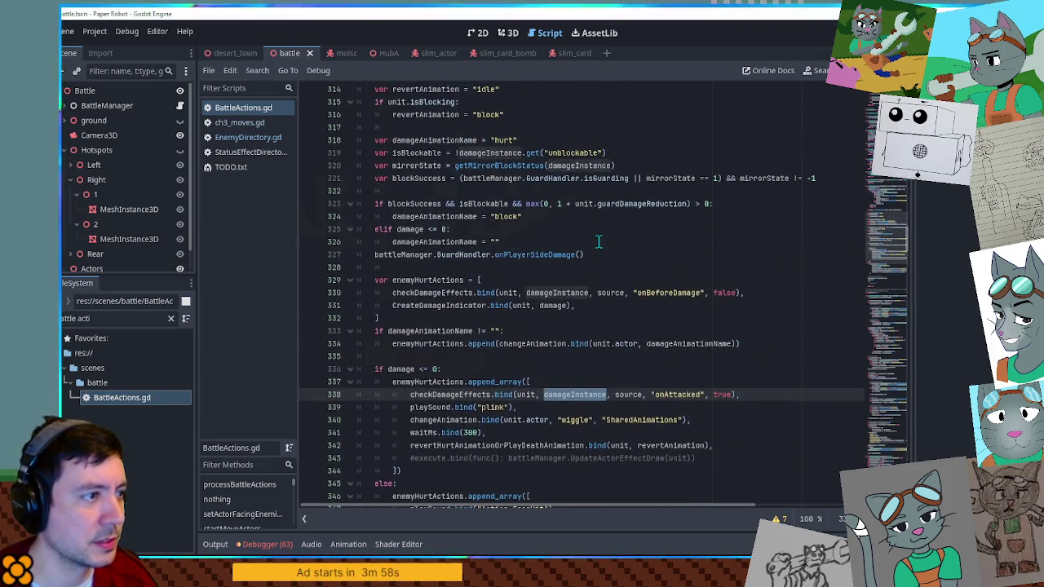
pyautogui.scroll(2, 596, 239)
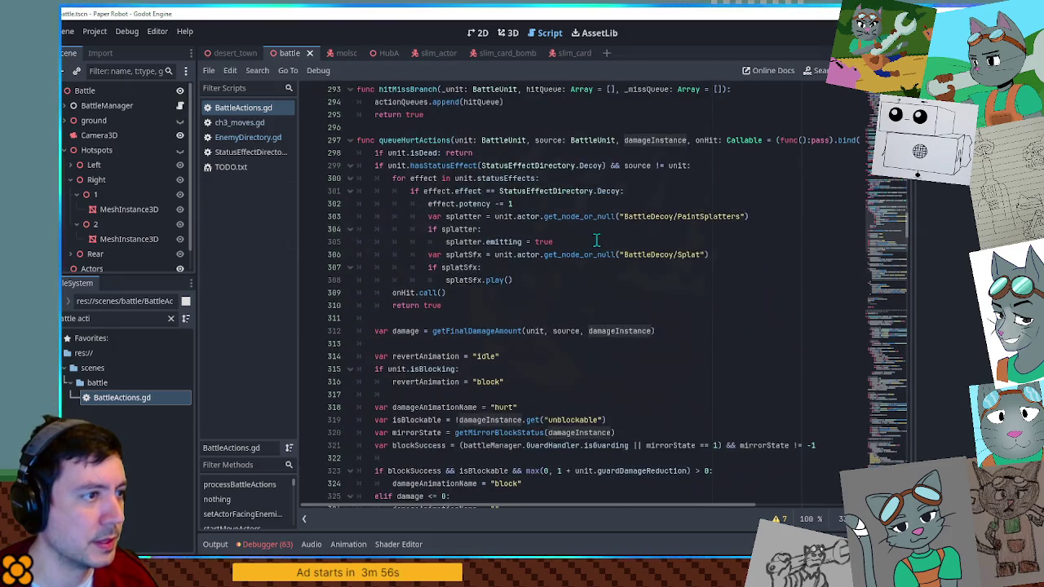
pyautogui.hotkey('ctrl', 'f')
# Step: Find "any" in BattleActions.gd, breakpoint line 483, save, and run with F5
pyautogui.write('any')
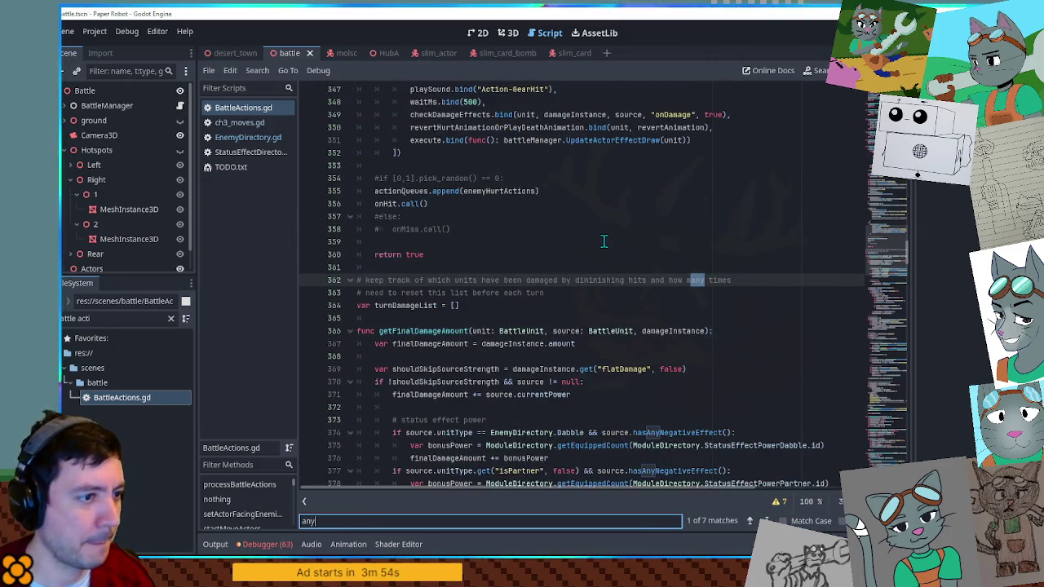
pyautogui.write('"')
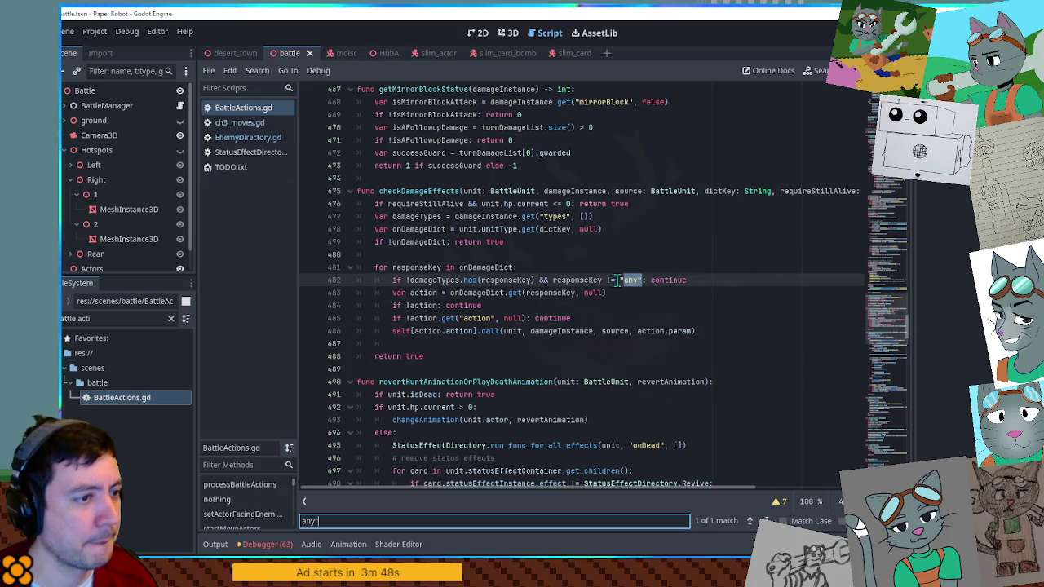
pyautogui.click(634, 280)
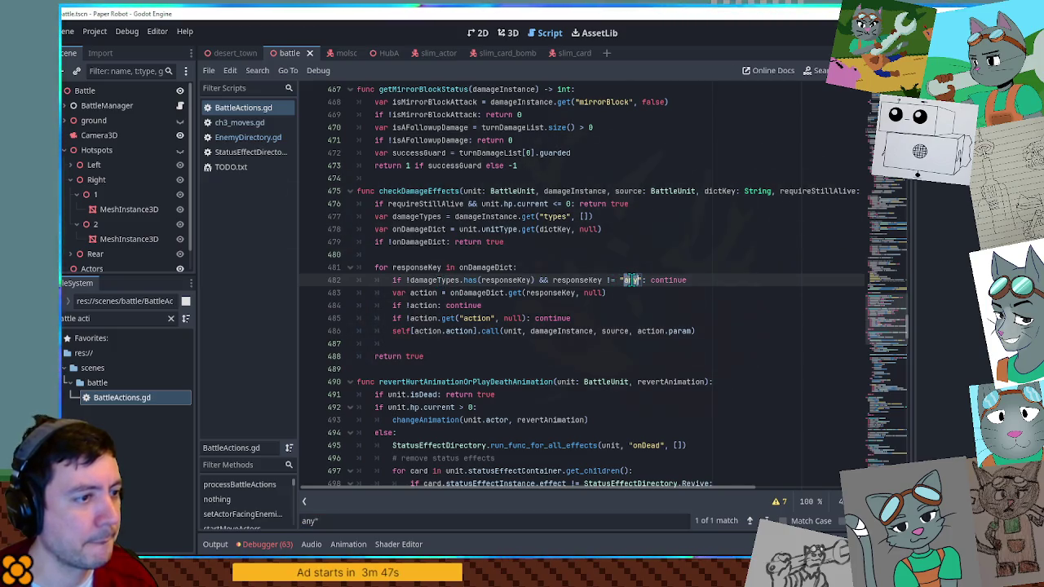
pyautogui.click(308, 295)
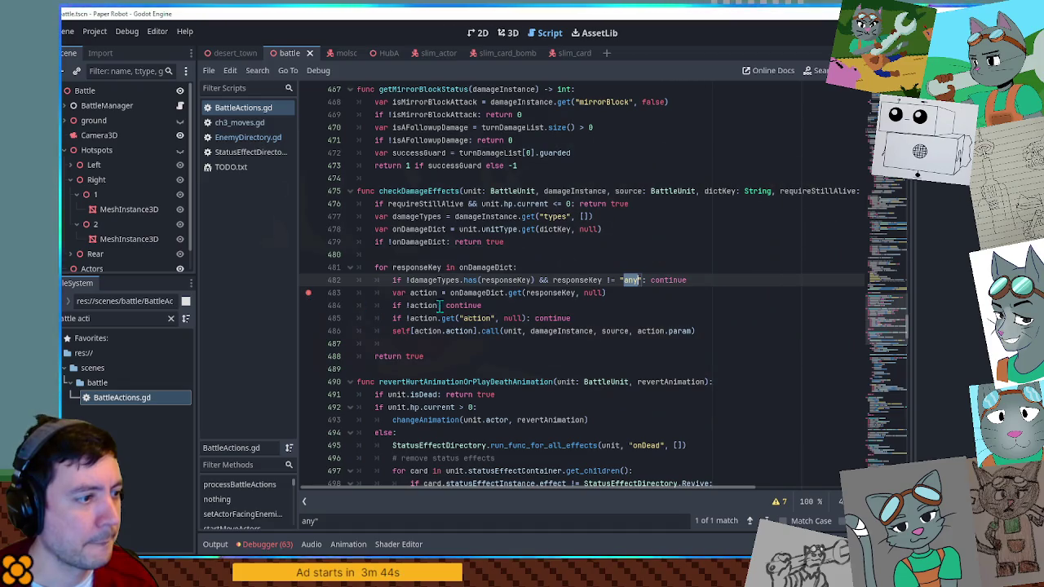
pyautogui.click(724, 265)
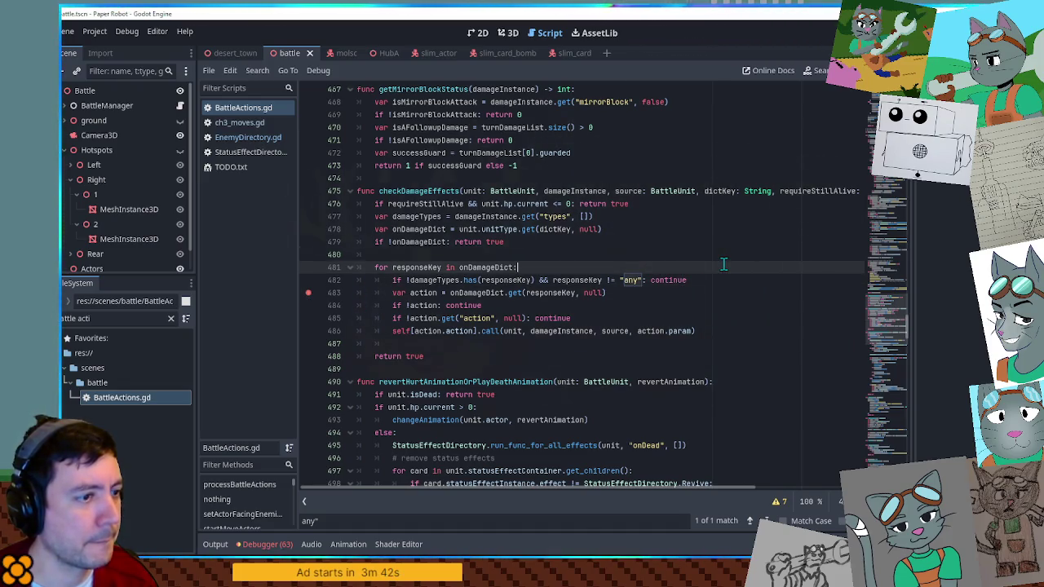
pyautogui.hotkey('ctrl', 's')
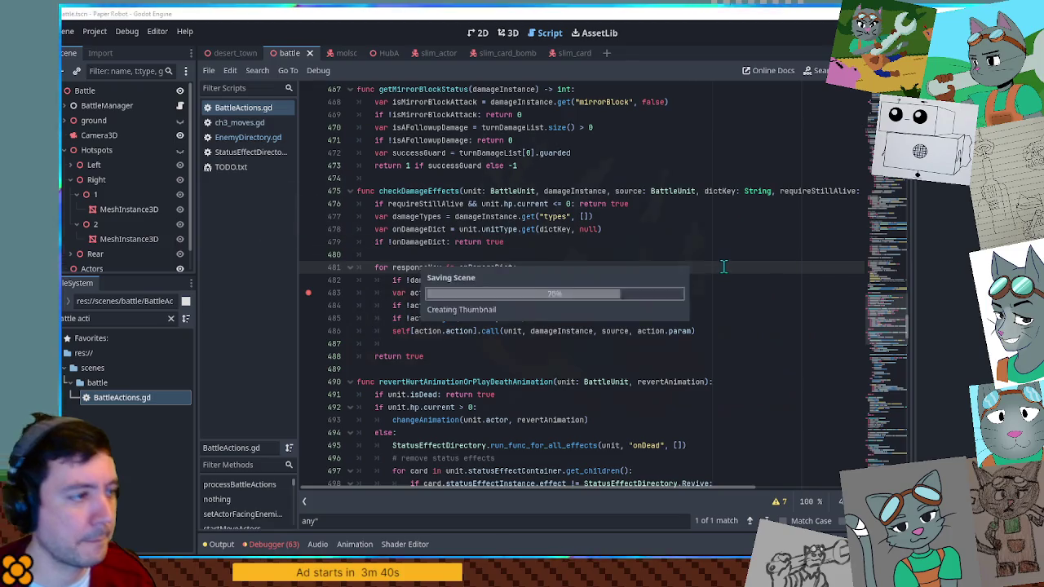
pyautogui.press('F5')
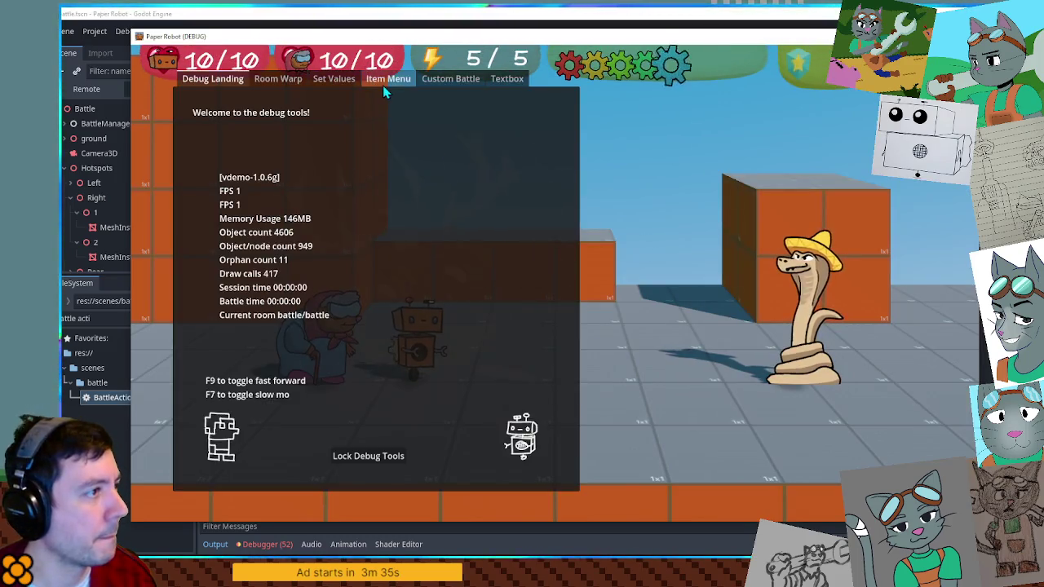
# Step: Get a Tennis Ball from the game's debug item list
pyautogui.click(388, 79)
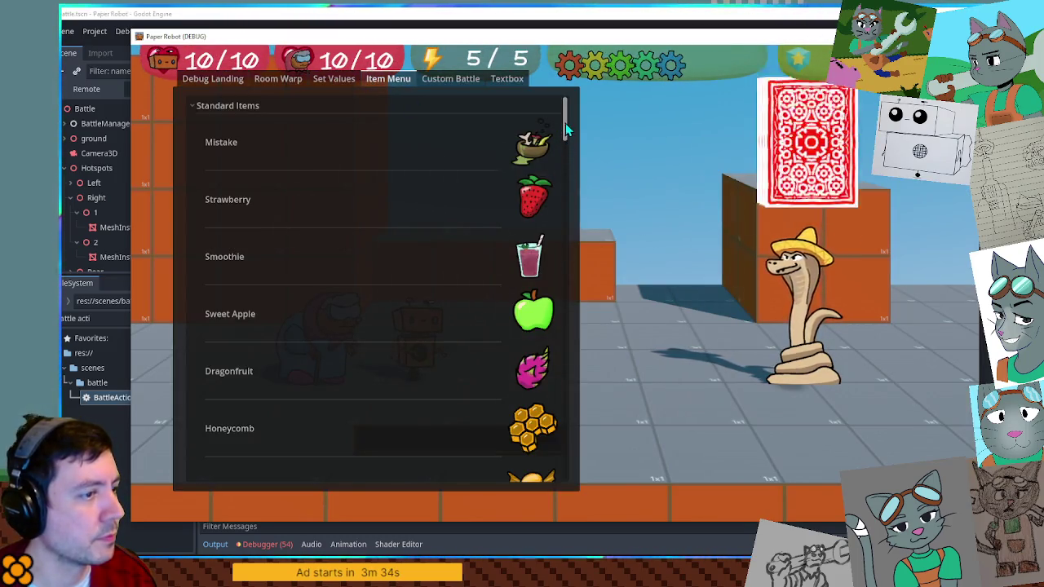
pyautogui.scroll(-5, 561, 245)
pyautogui.click(531, 399)
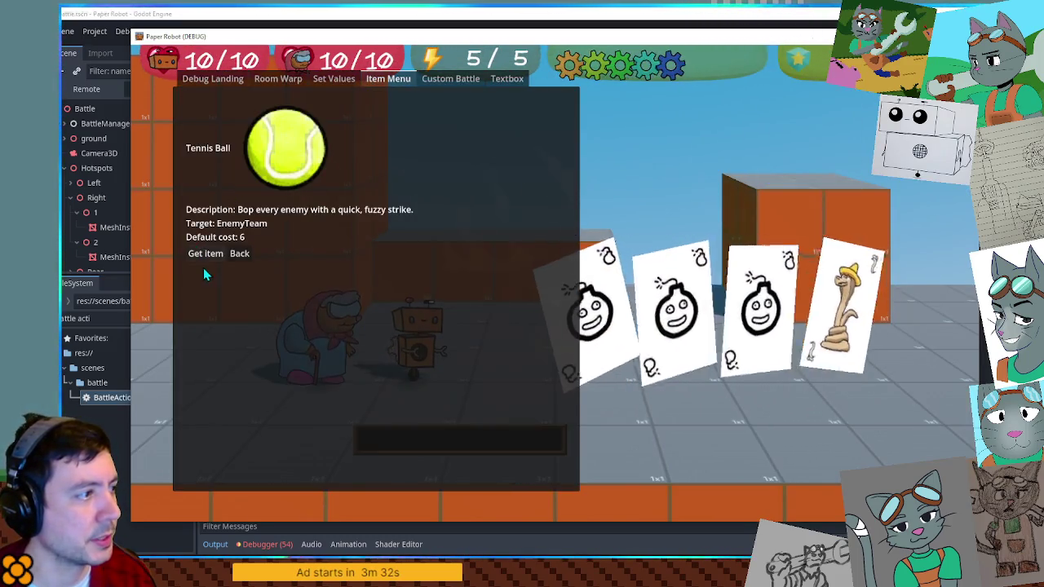
pyautogui.click(203, 259)
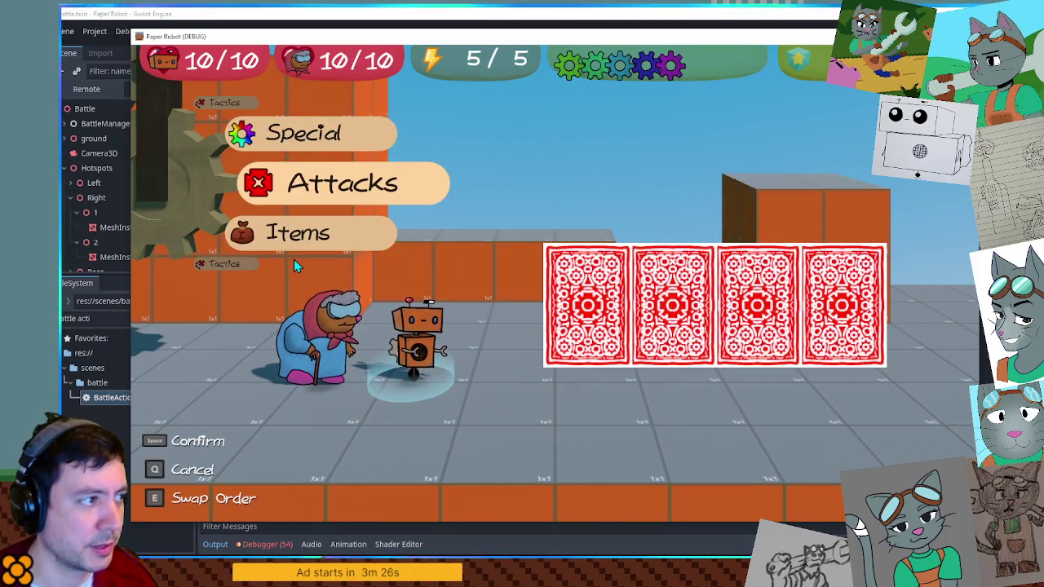
# Step: Throw the Tennis Ball from the battle Items menu at all four enemy cards
pyautogui.press('space')
pyautogui.press('space')
pyautogui.press('Down')
pyautogui.press('space')
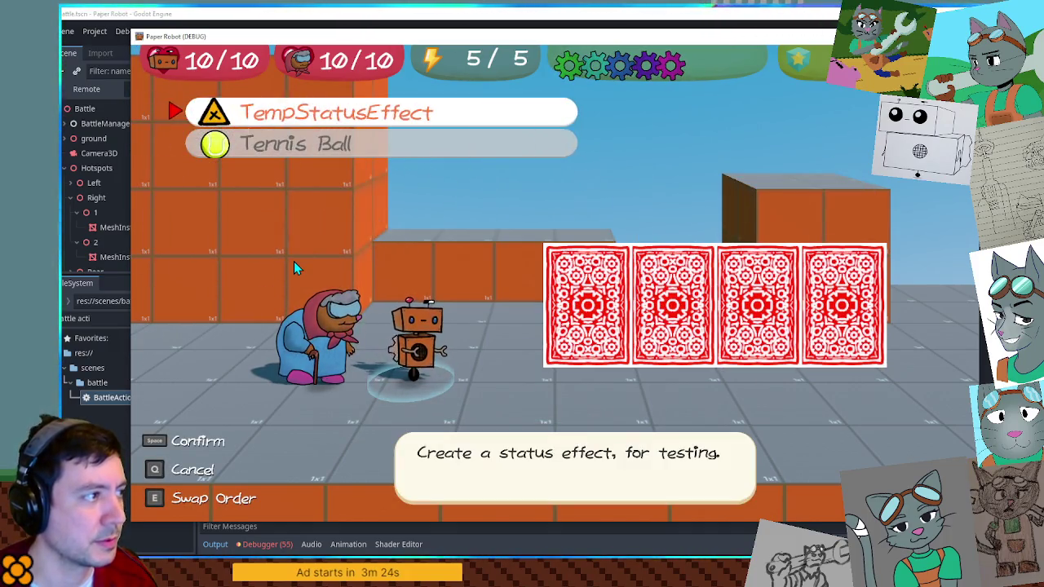
pyautogui.press('space')
pyautogui.press('space')
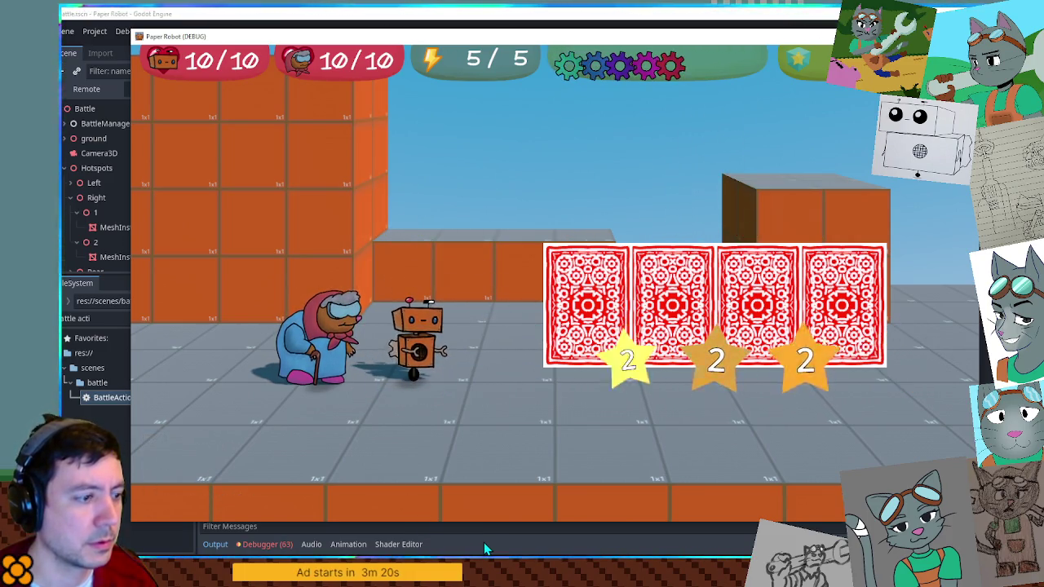
pyautogui.scroll(-3, 322, 192)
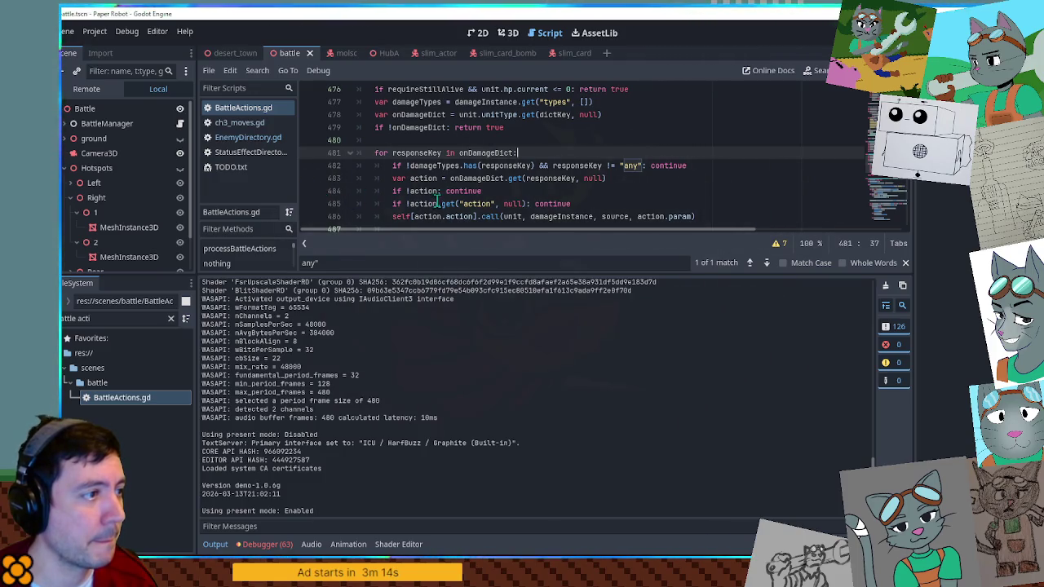
# Step: Add a line 479 breakpoint, rerun, then get and throw a Tennis Ball
pyautogui.scroll(1, 367, 196)
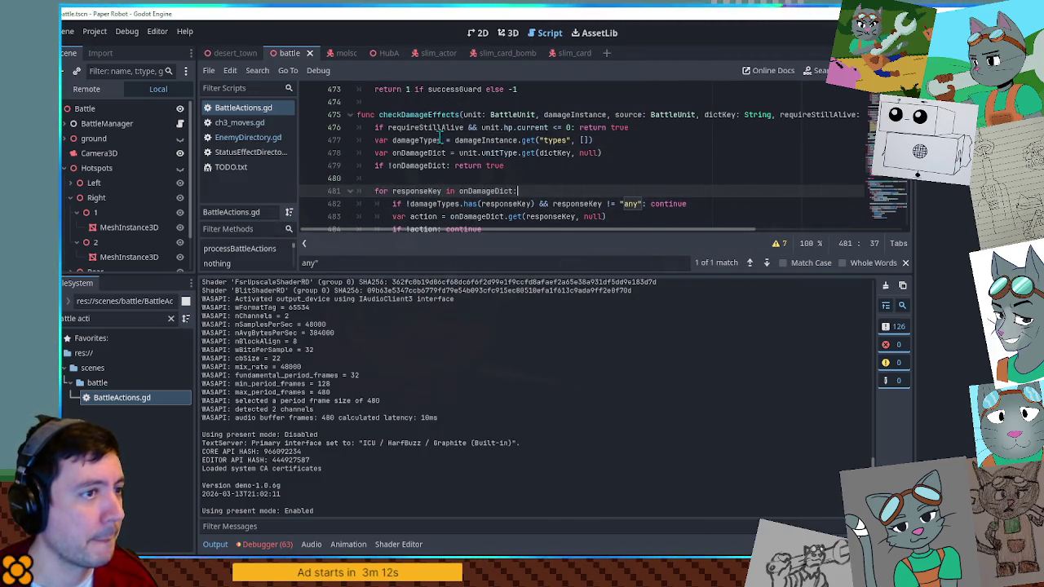
pyautogui.click(309, 165)
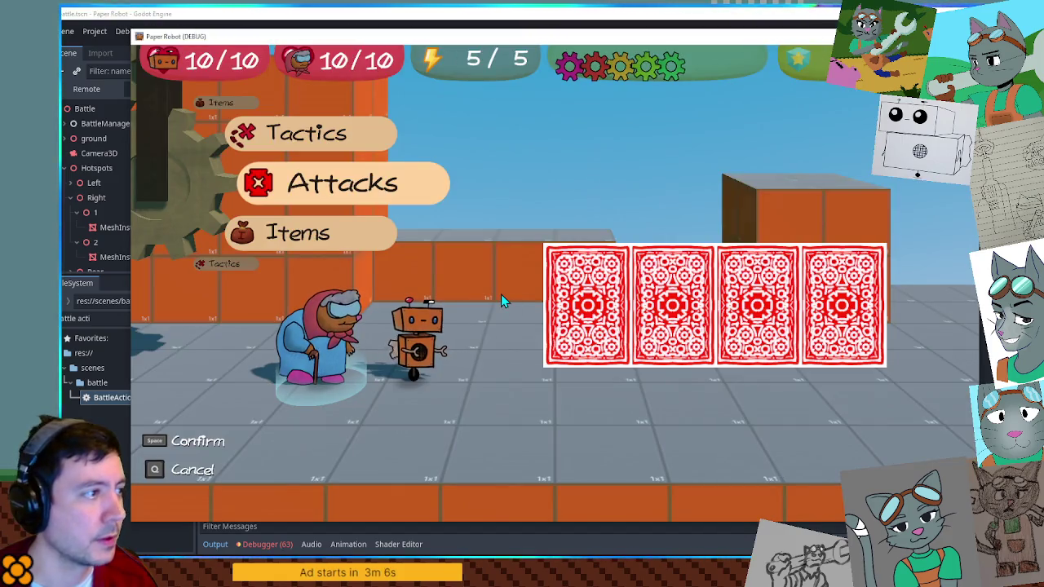
pyautogui.press('Down')
pyautogui.press('F1')
pyautogui.click(530, 397)
pyautogui.click(206, 254)
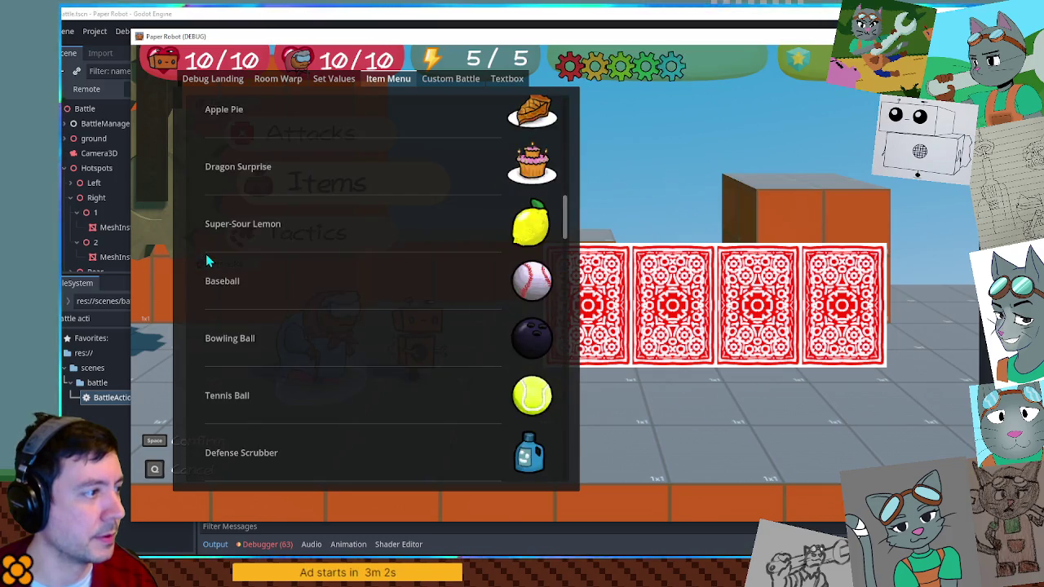
pyautogui.press('F1')
pyautogui.press('space')
pyautogui.press('space')
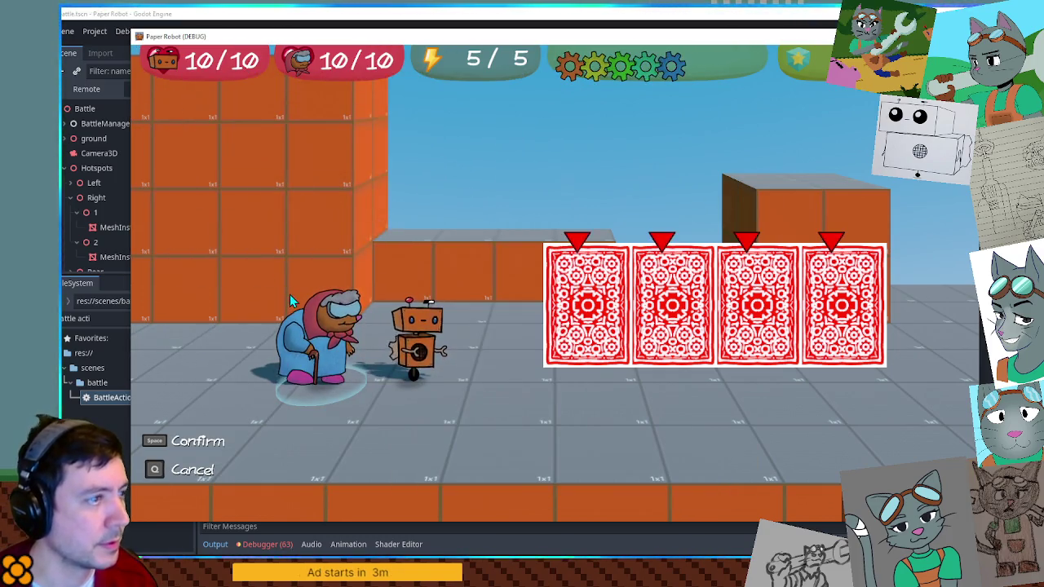
pyautogui.press('space')
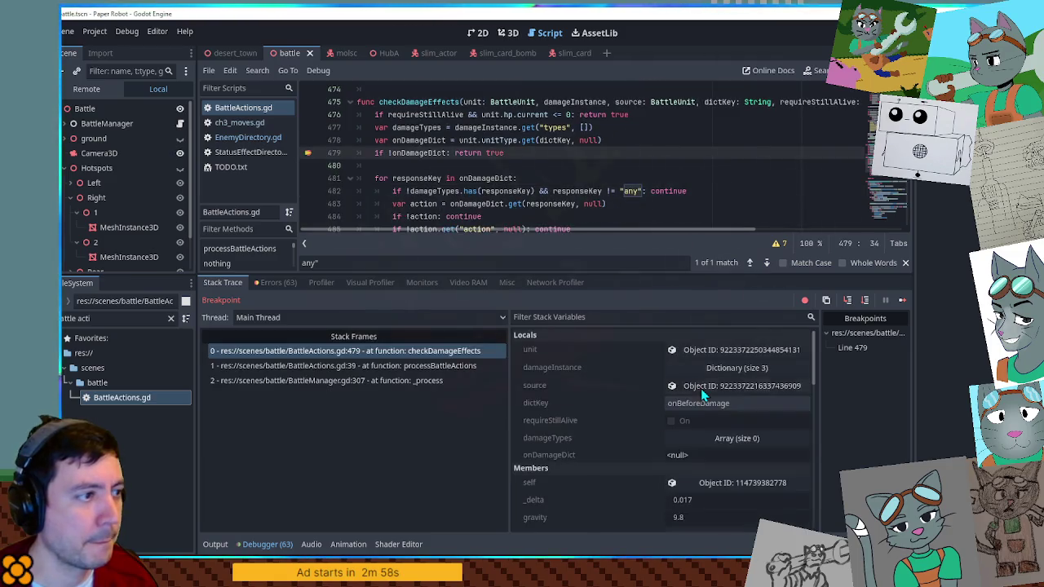
# Step: Check onDamageDict, resume, and expand the paused unit's Unit Type dictionary in the Inspector
pyautogui.click(529, 141)
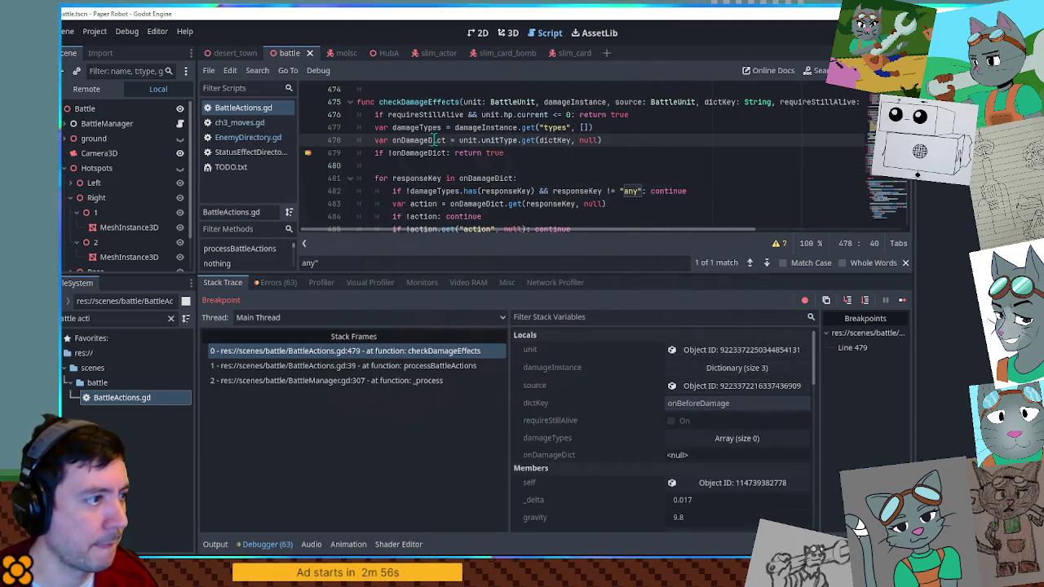
pyautogui.doubleClick(406, 153)
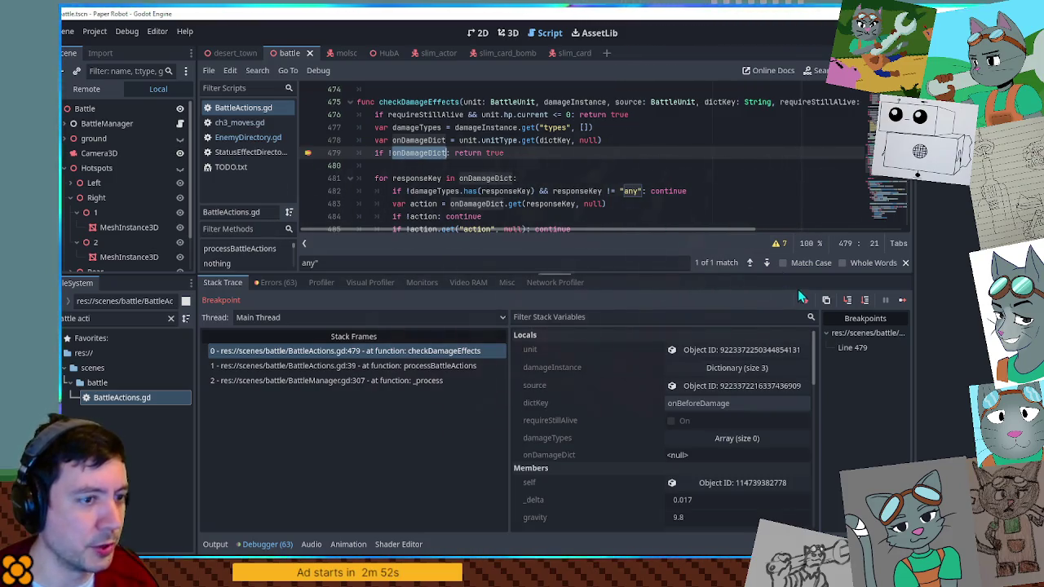
pyautogui.click(903, 301)
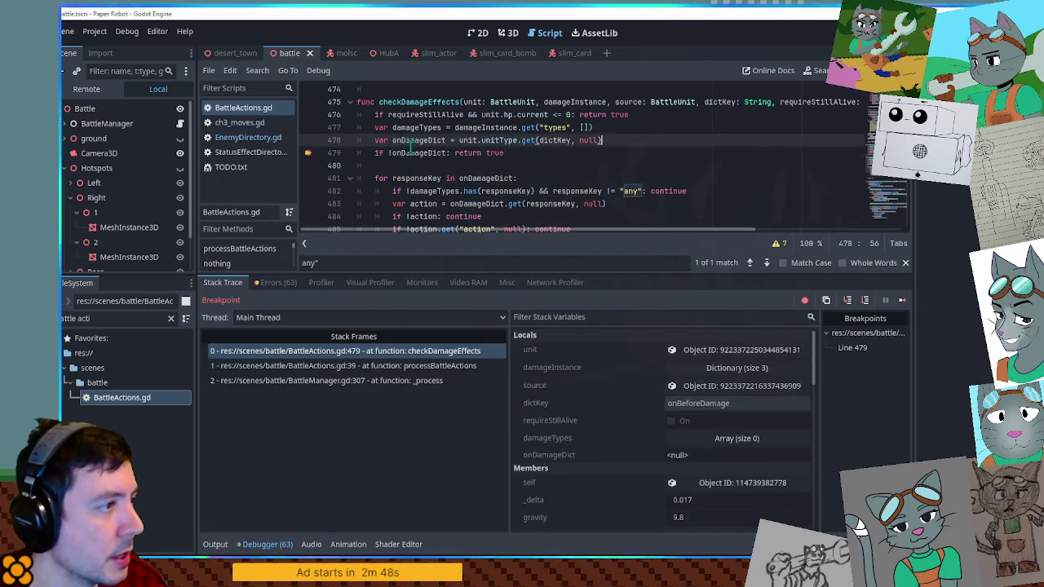
pyautogui.moveTo(408, 153)
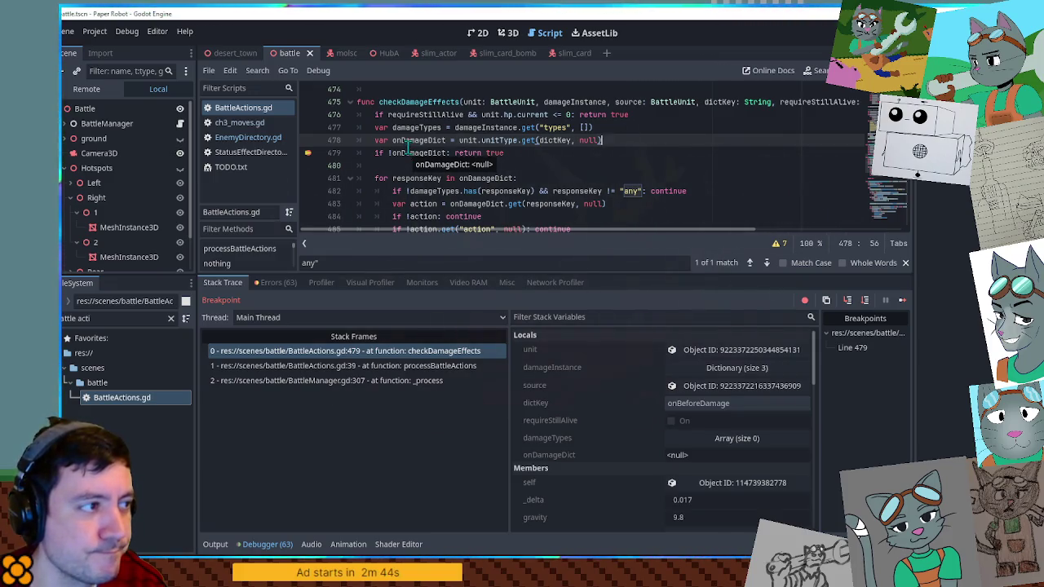
pyautogui.click(499, 140)
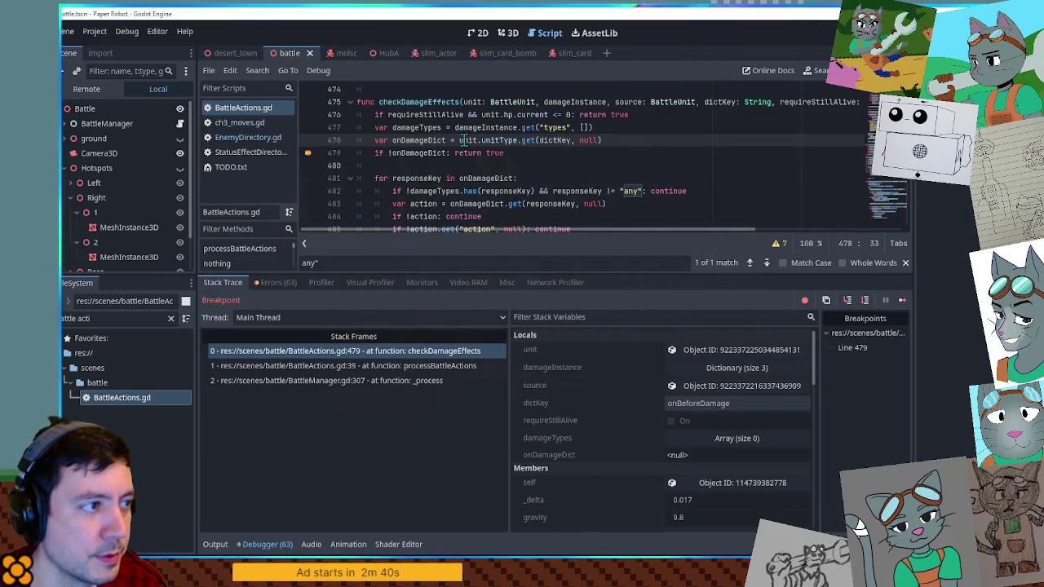
pyautogui.click(463, 140)
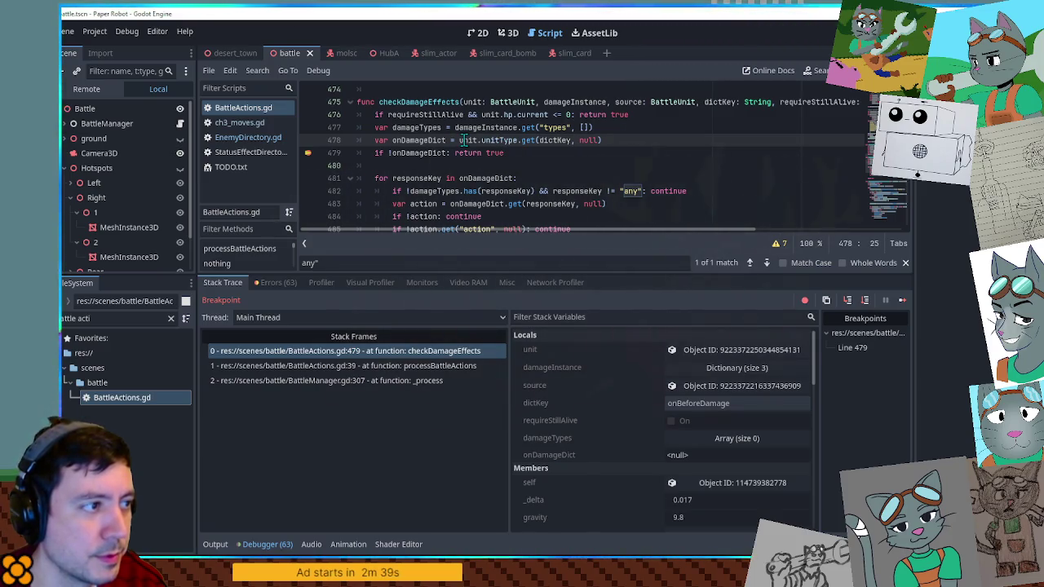
pyautogui.click(684, 351)
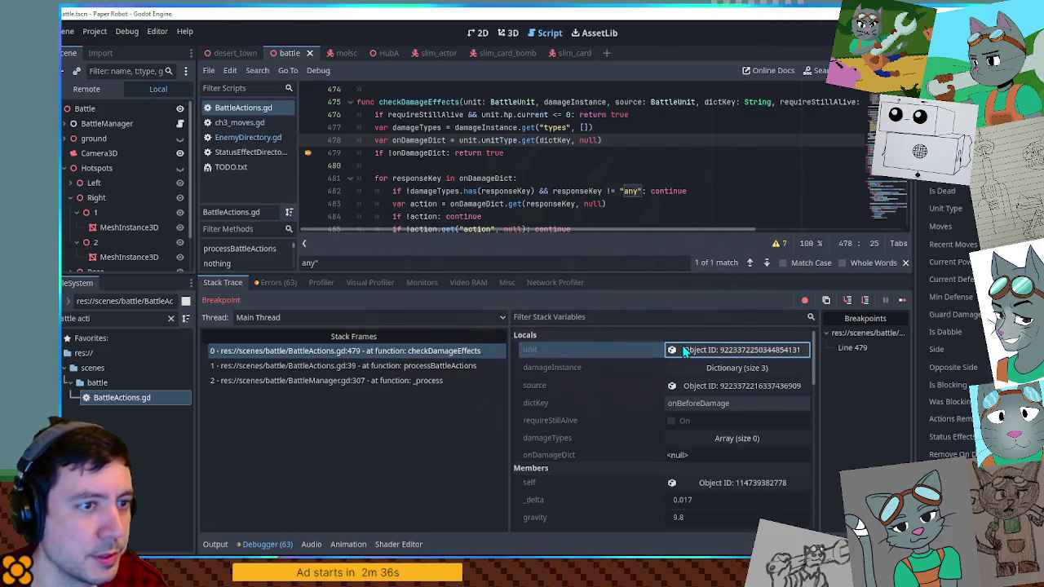
pyautogui.click(946, 208)
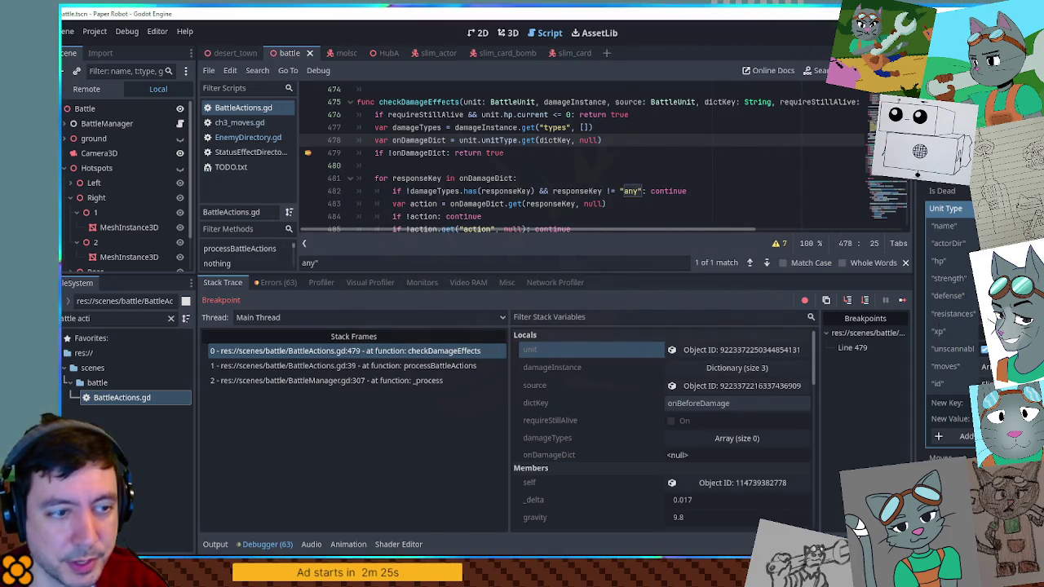
pyautogui.press('F12')
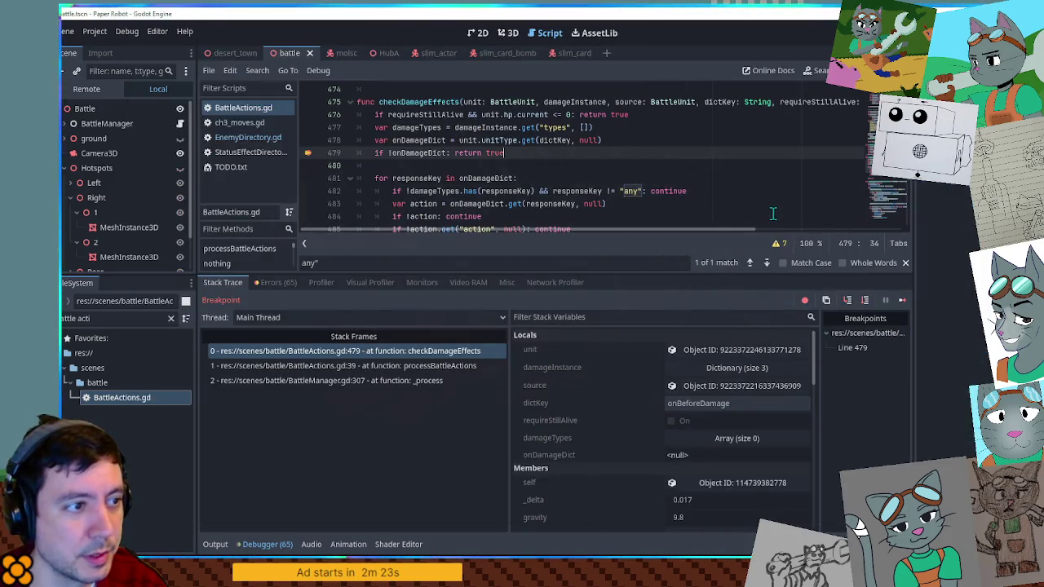
# Step: Inspect the paused unit's Unit Type dictionary at the current line 479 hit
pyautogui.click(746, 204)
pyautogui.click(713, 351)
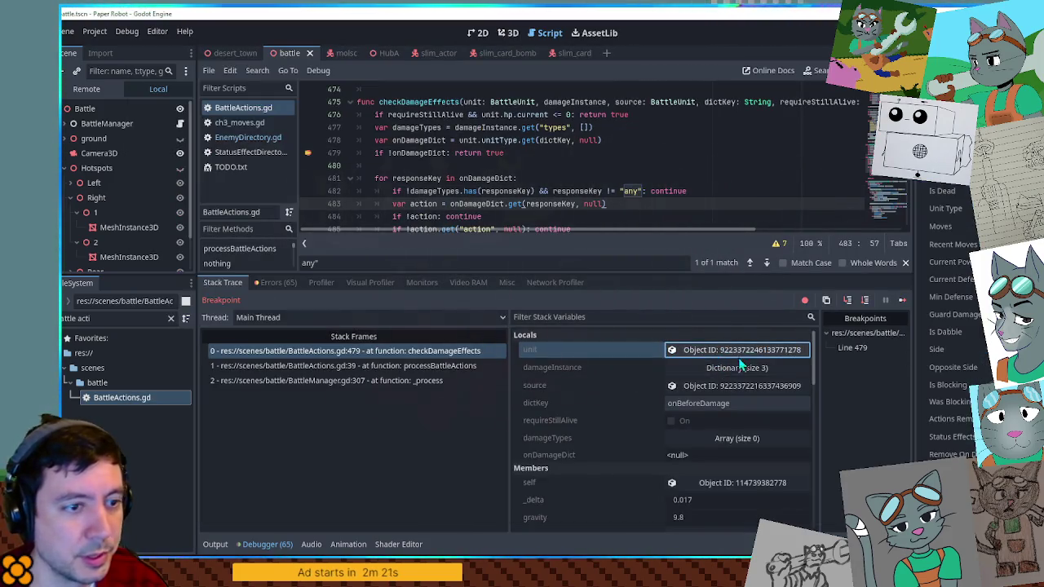
pyautogui.click(946, 208)
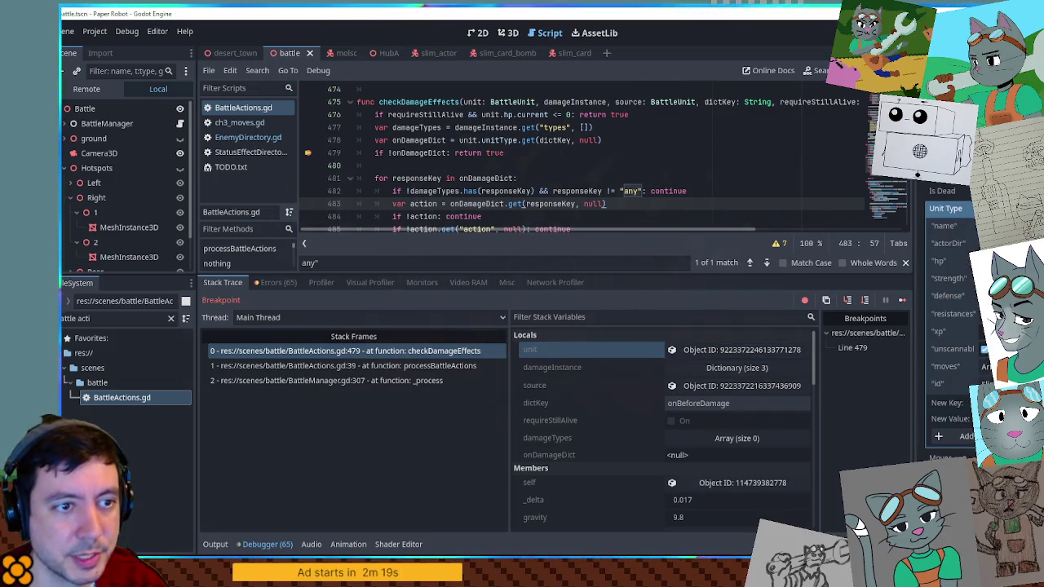
pyautogui.click(689, 163)
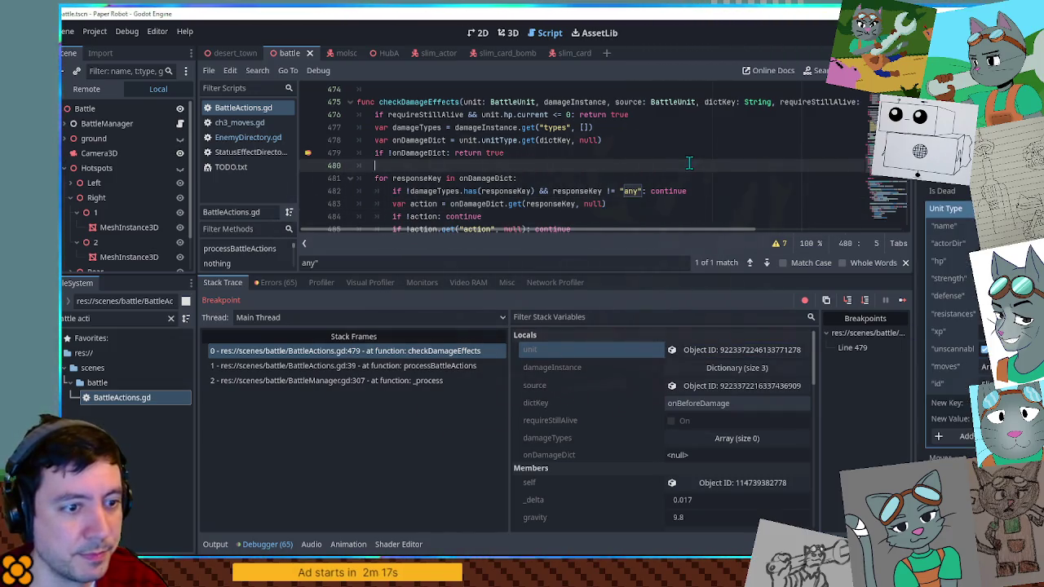
pyautogui.press('Up')
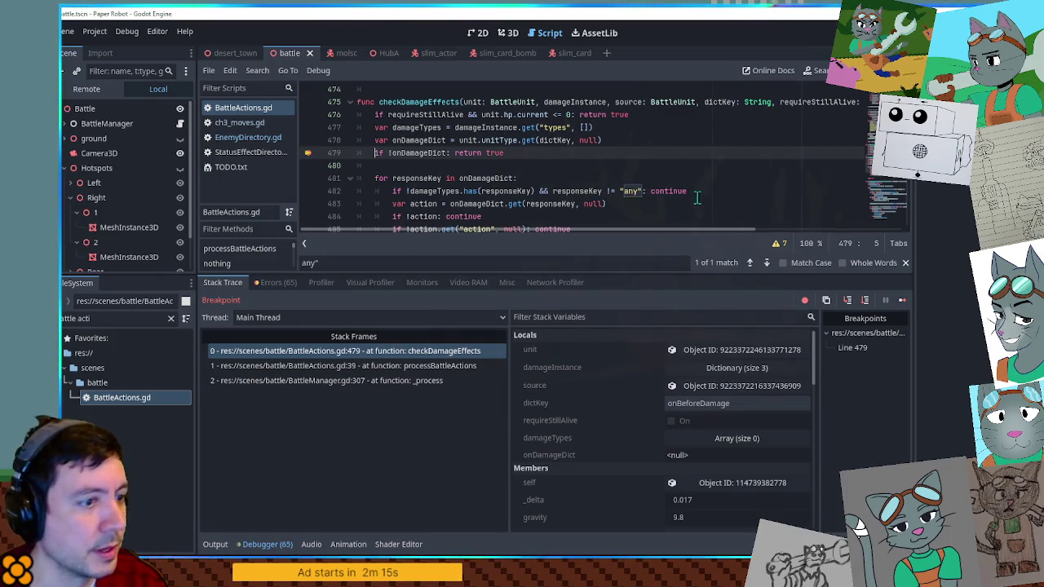
pyautogui.click(734, 350)
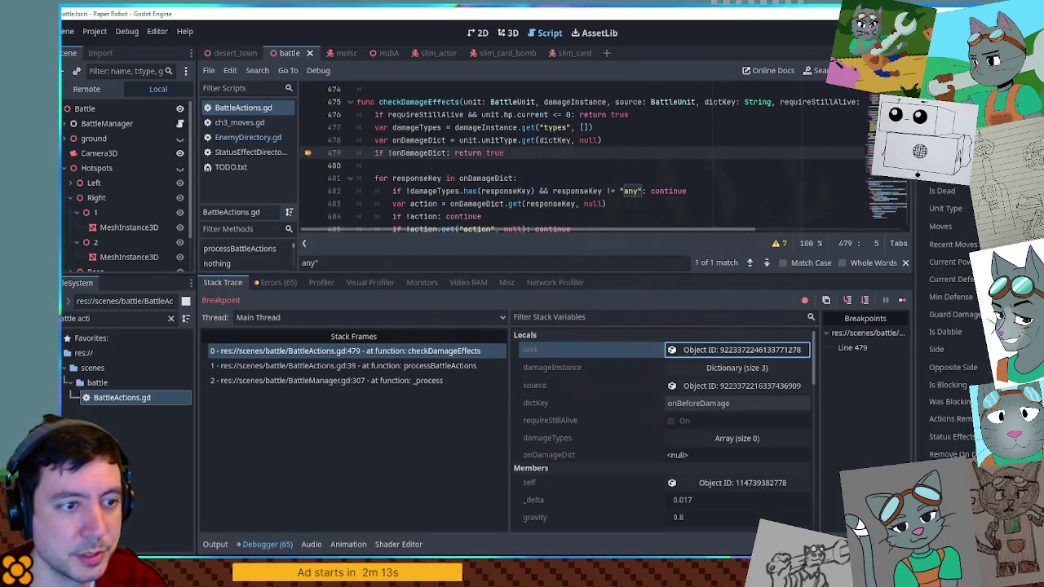
pyautogui.click(946, 208)
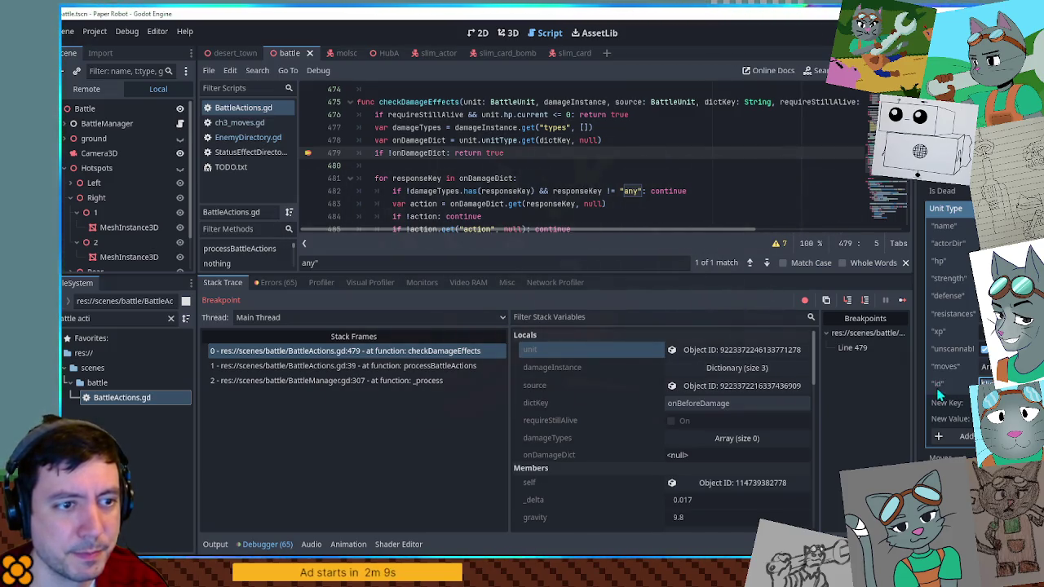
pyautogui.click(728, 203)
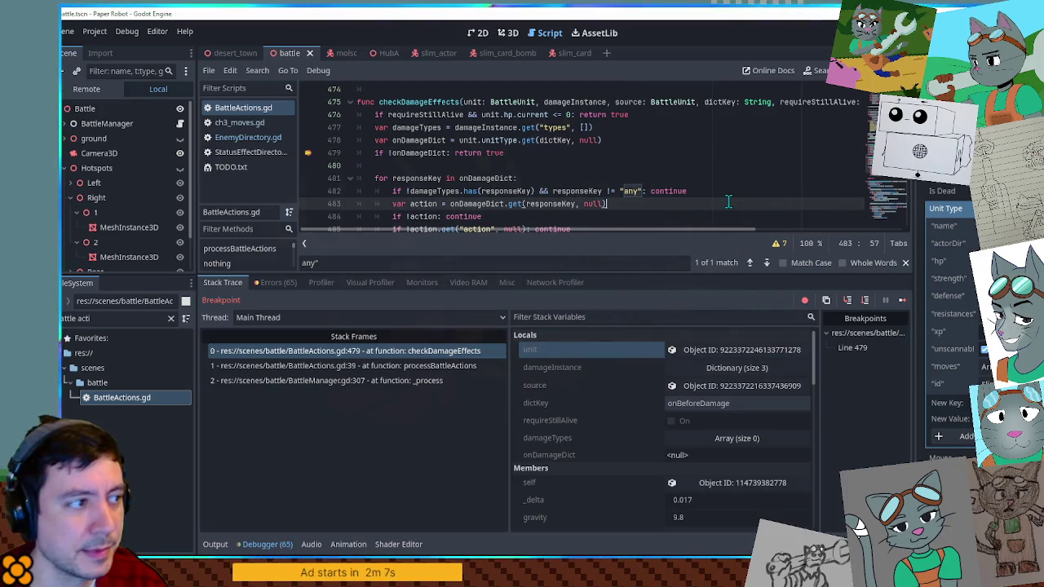
# Step: Continue to the next breakpoint hit and re-examine the unit's Unit Type entries
pyautogui.press('F12')
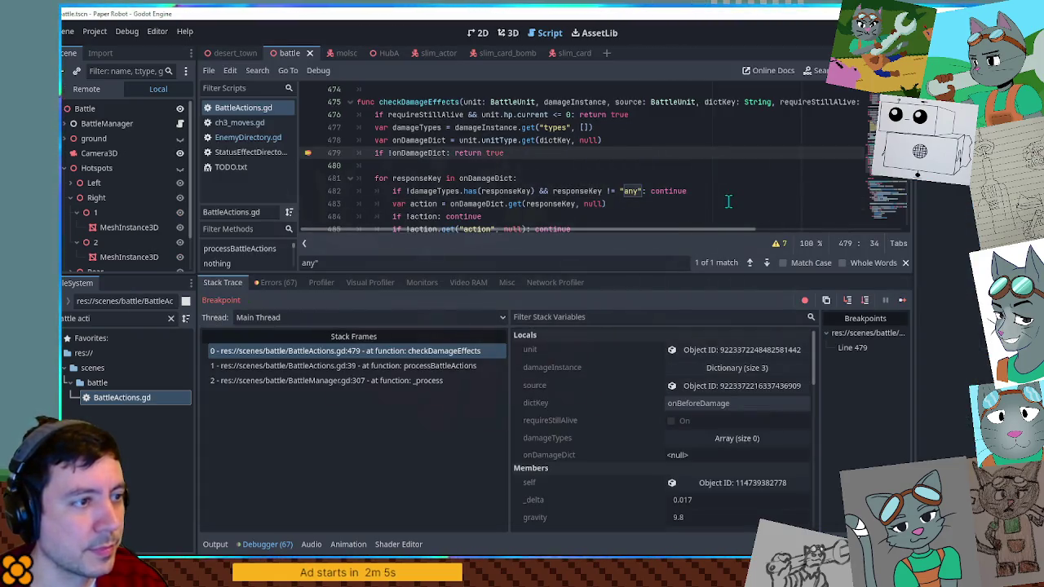
pyautogui.click(783, 193)
pyautogui.click(732, 350)
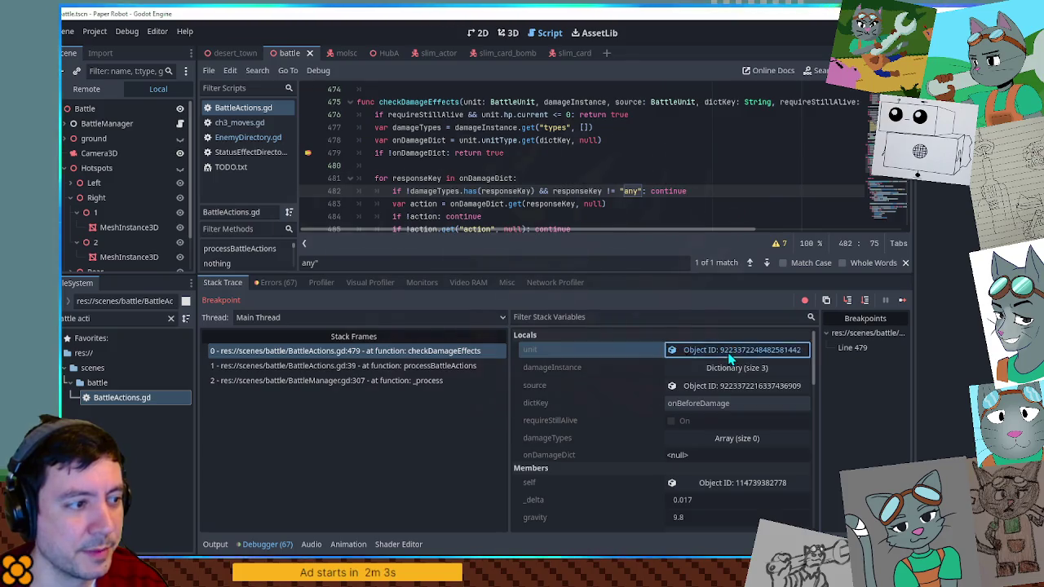
pyautogui.click(945, 208)
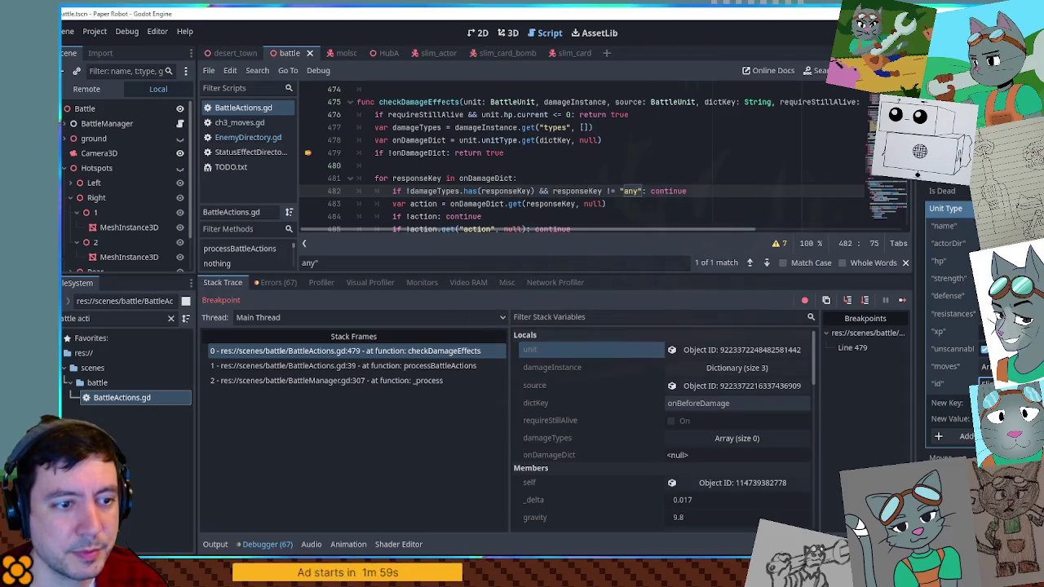
pyautogui.click(343, 351)
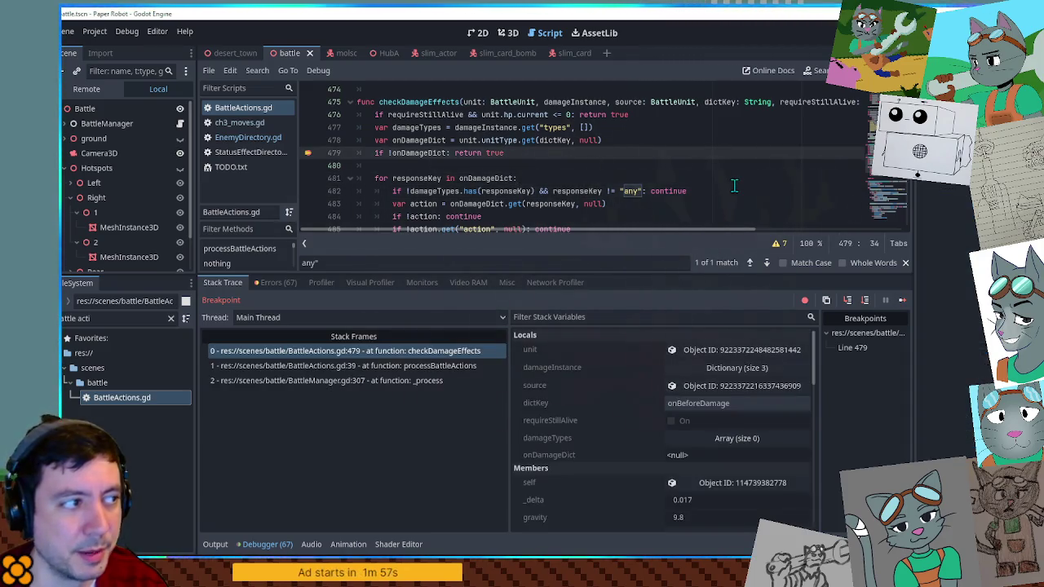
pyautogui.click(750, 349)
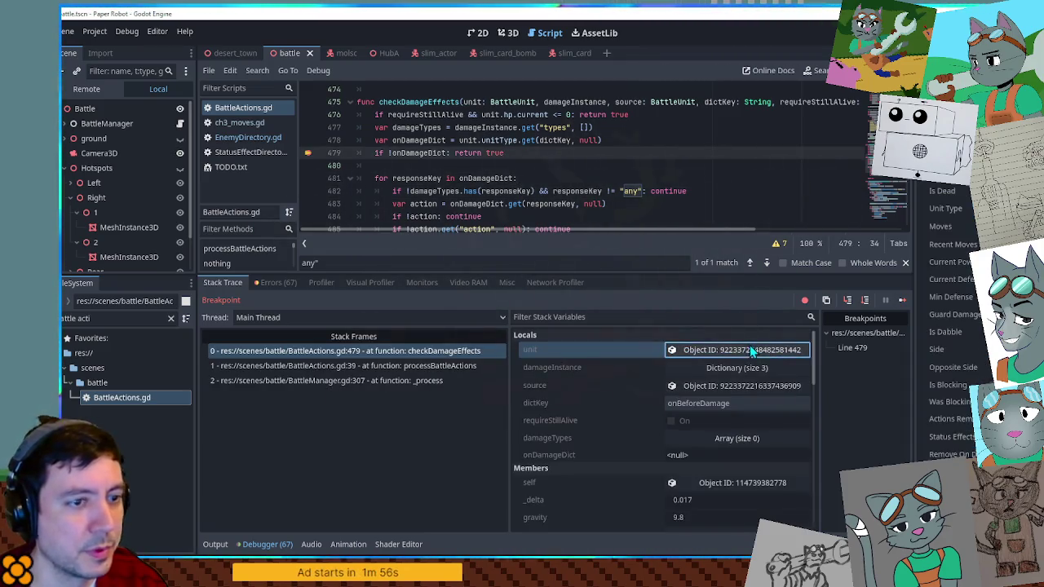
pyautogui.click(946, 208)
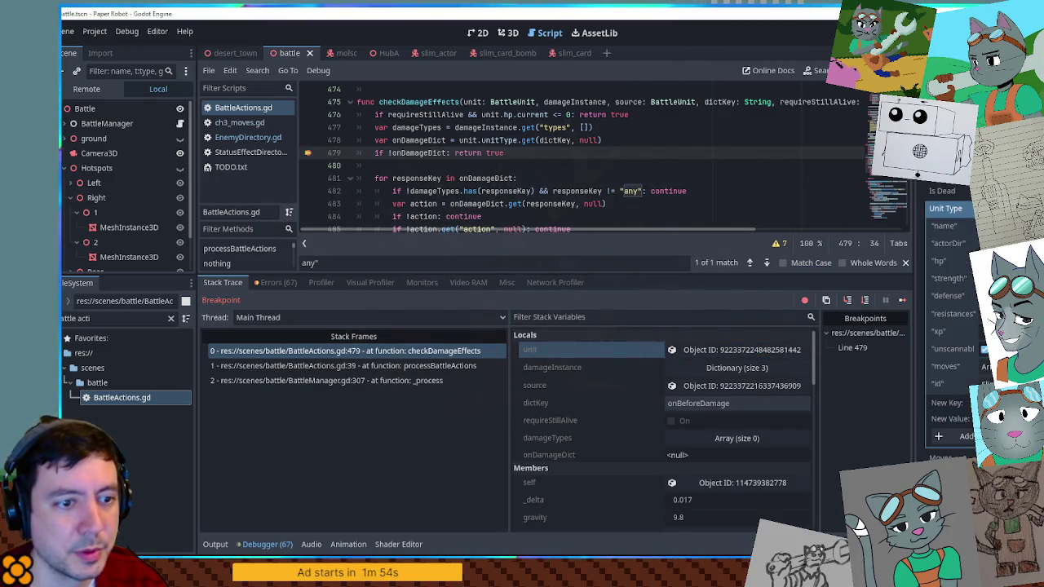
# Step: Advance once more and expand the new unit's onAttacked entry in Unit Type
pyautogui.press('F12')
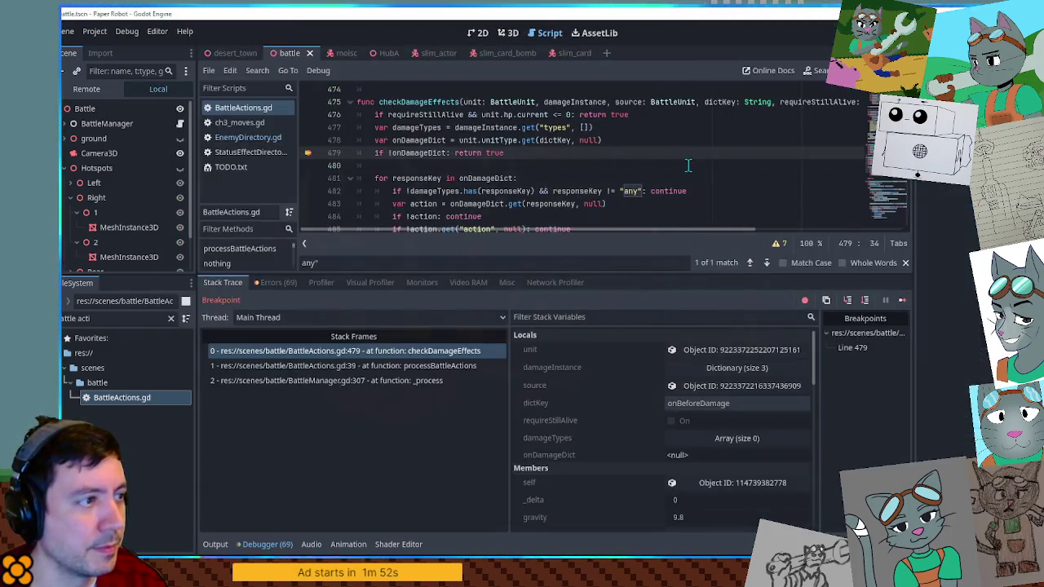
pyautogui.click(728, 353)
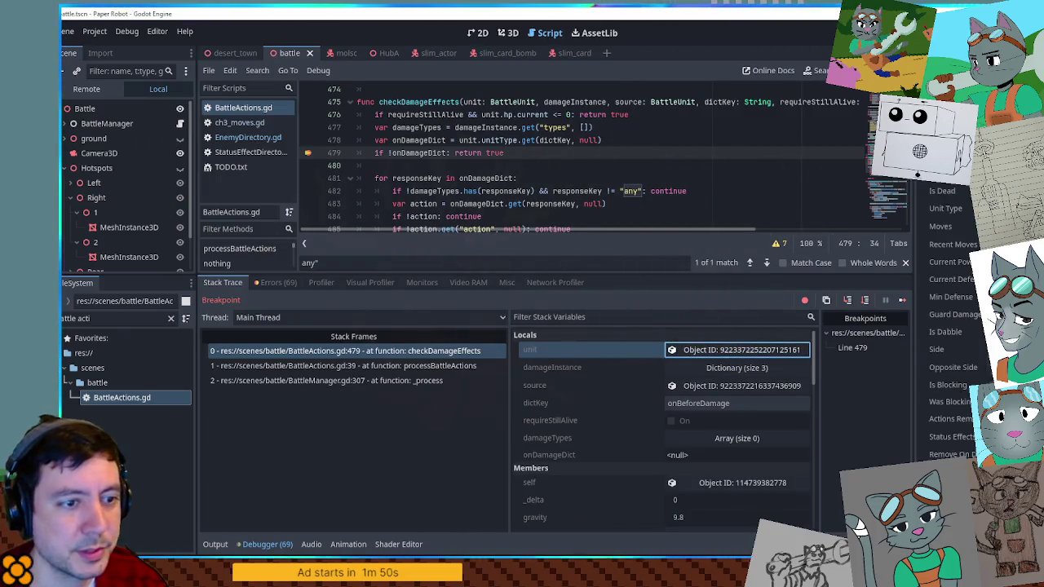
pyautogui.click(946, 208)
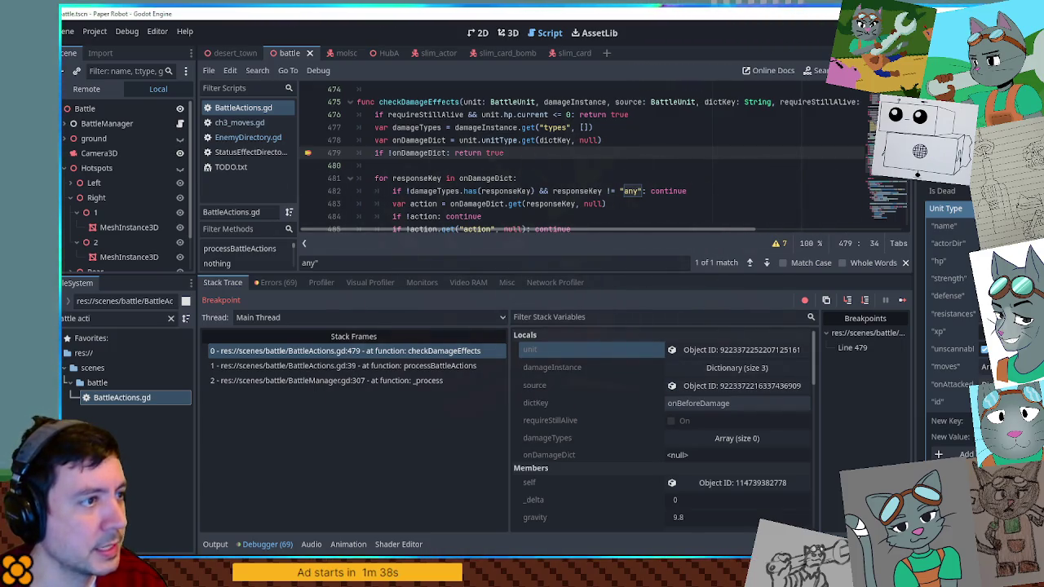
pyautogui.click(983, 384)
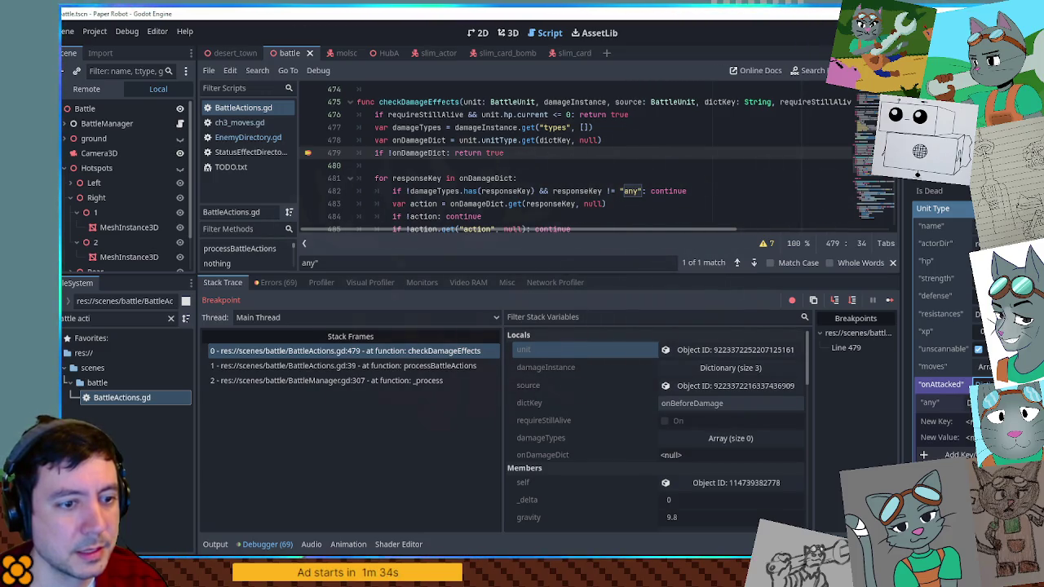
pyautogui.click(980, 384)
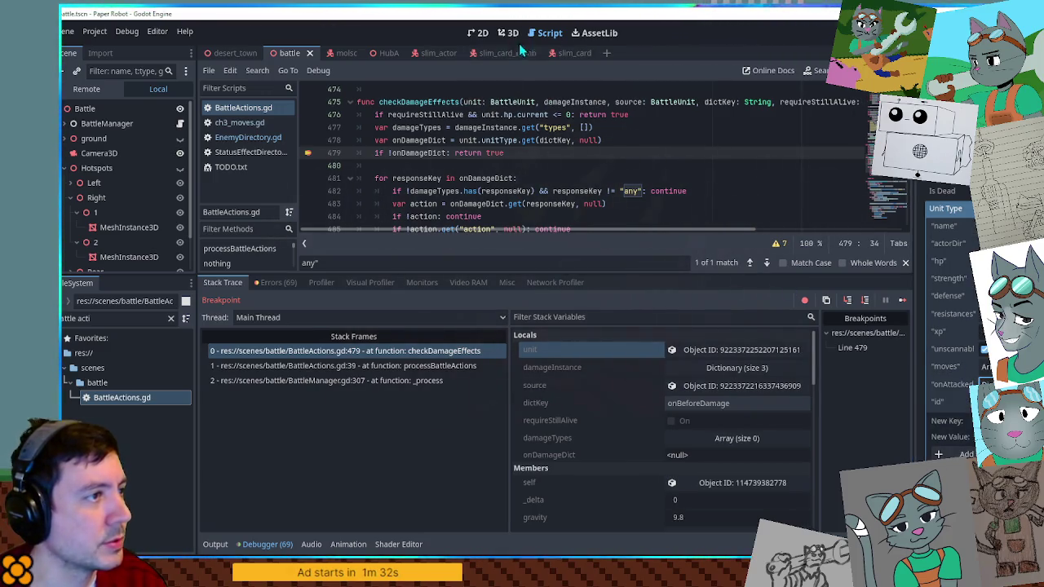
pyautogui.click(248, 137)
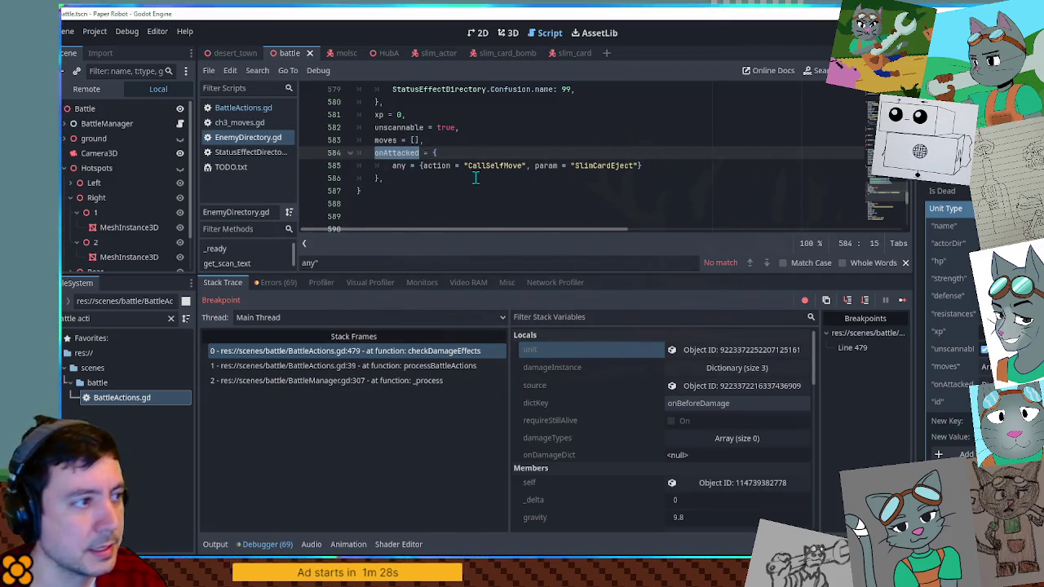
# Step: Check onAttacked's any key in EnemyDirectory.gd, then continue to the dictKey onDamage hit
pyautogui.doubleClick(399, 166)
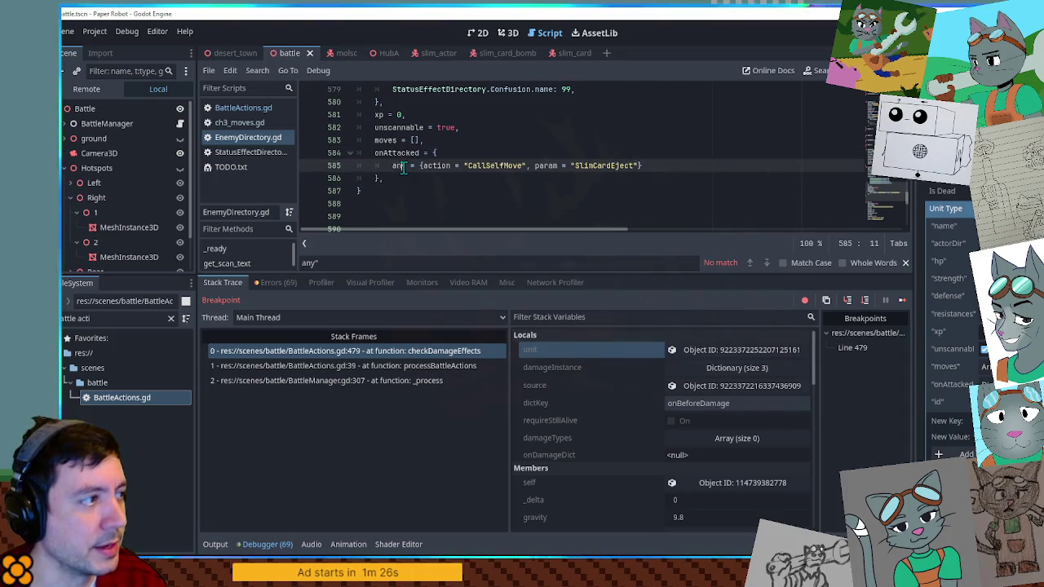
pyautogui.click(243, 107)
pyautogui.scroll(-1, 620, 155)
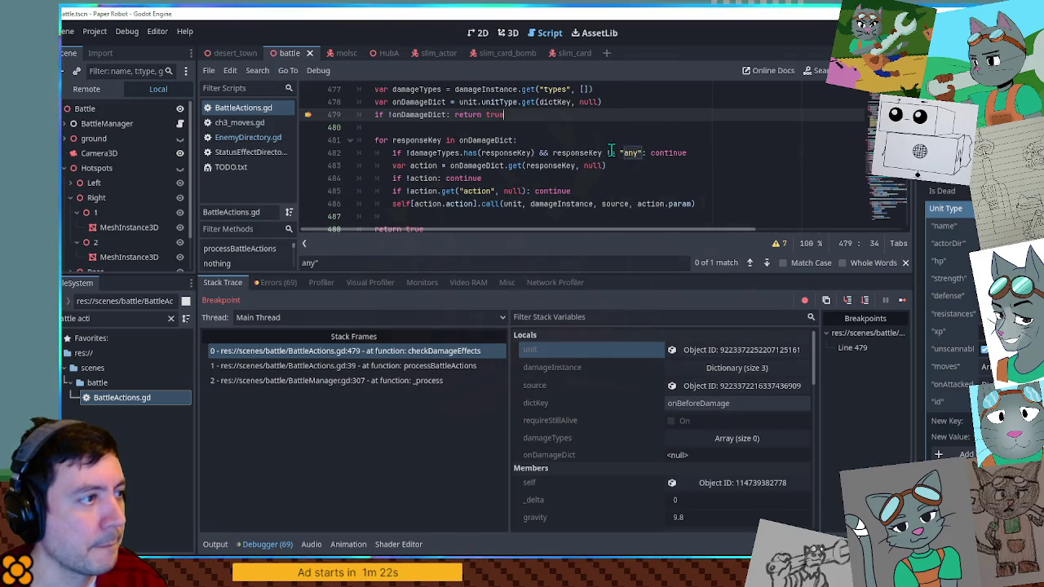
pyautogui.scroll(1, 611, 151)
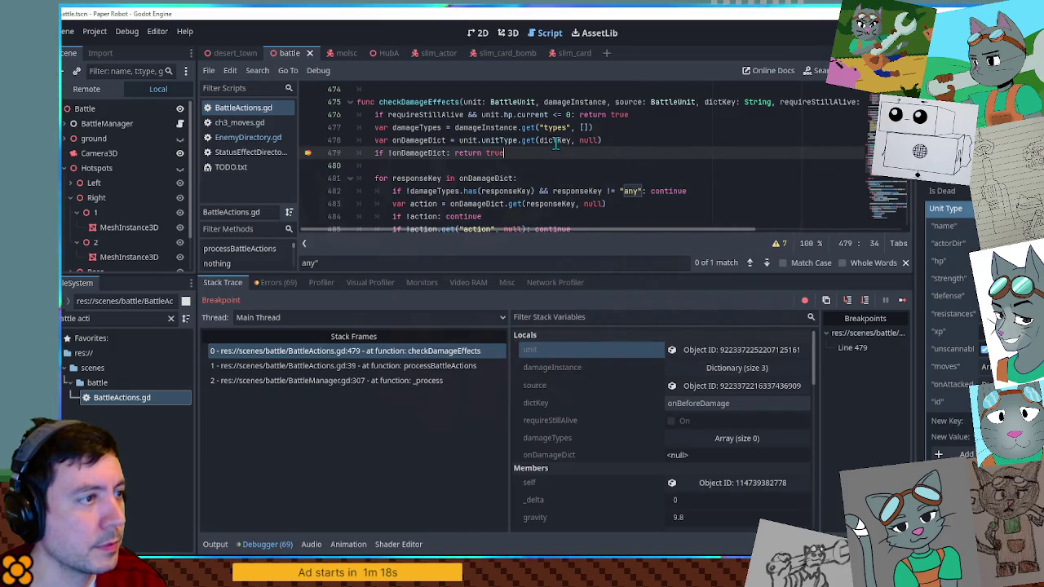
pyautogui.moveTo(557, 142)
pyautogui.click(644, 142)
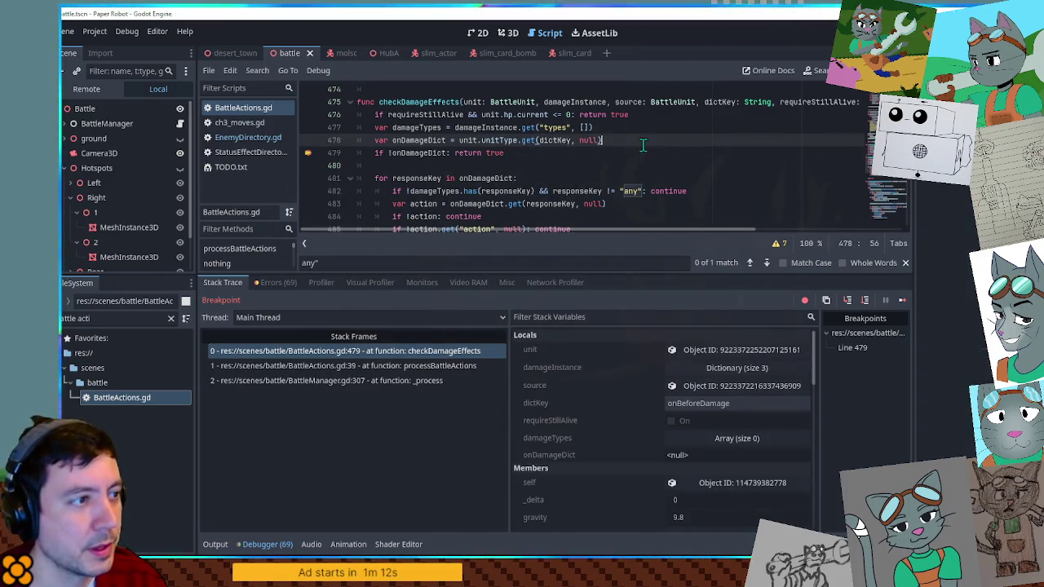
pyautogui.moveTo(557, 142)
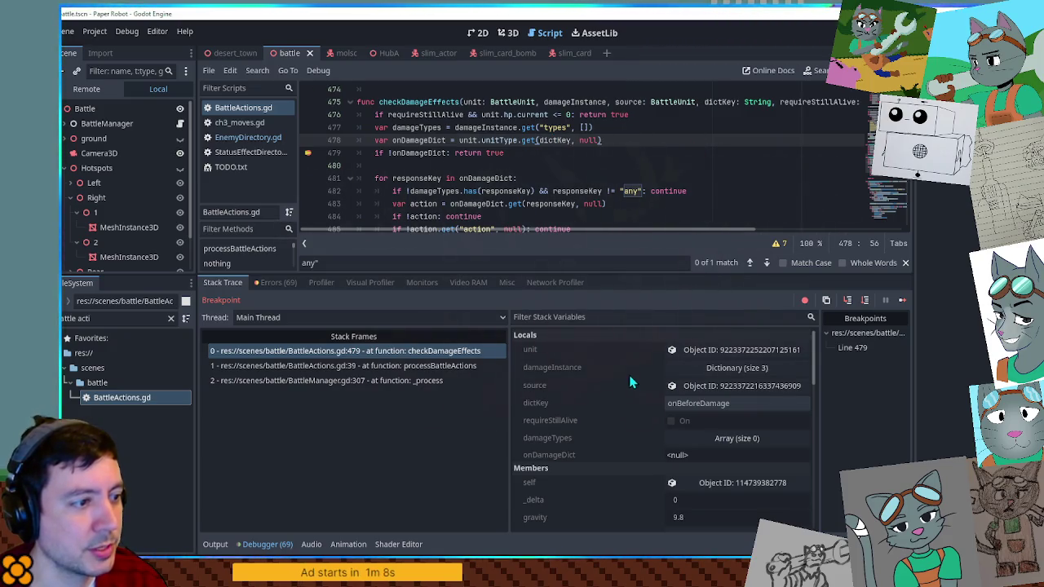
pyautogui.press('F12')
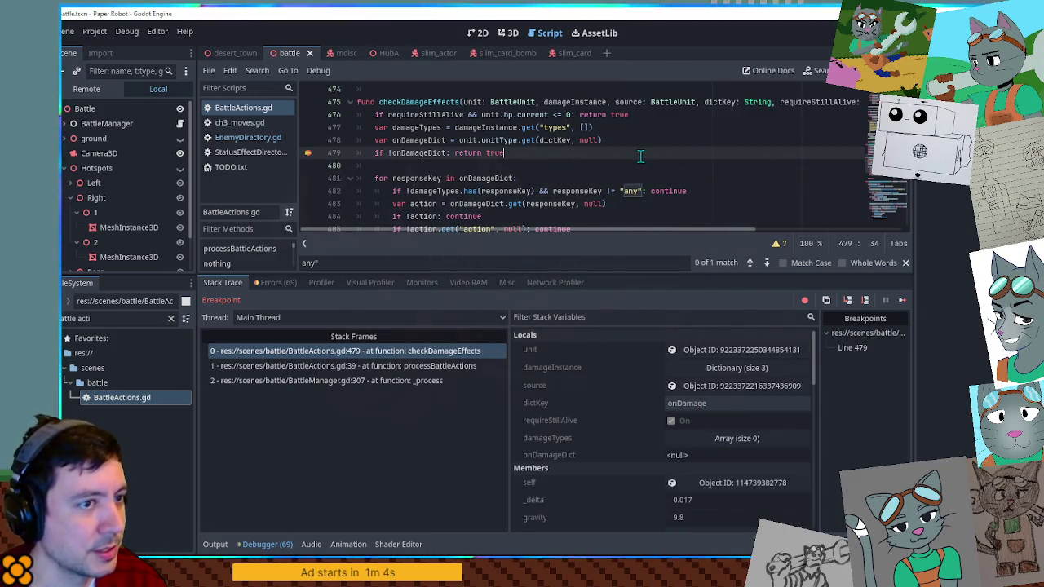
pyautogui.click(247, 137)
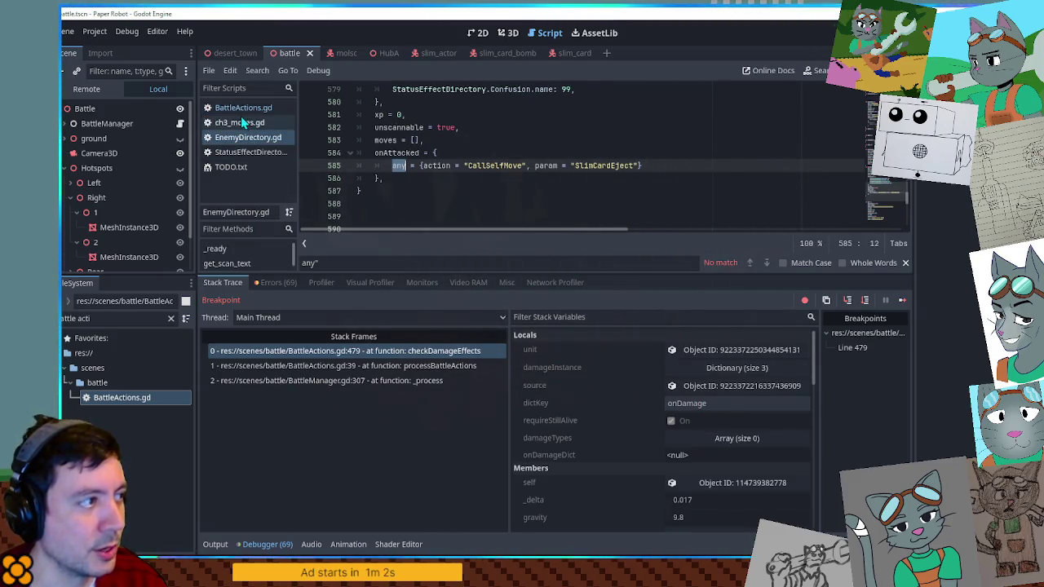
# Step: Back in BattleActions.gd at line 479, continue past four more breakpoint hits until the battle menu appears
pyautogui.click(243, 109)
pyautogui.click(689, 165)
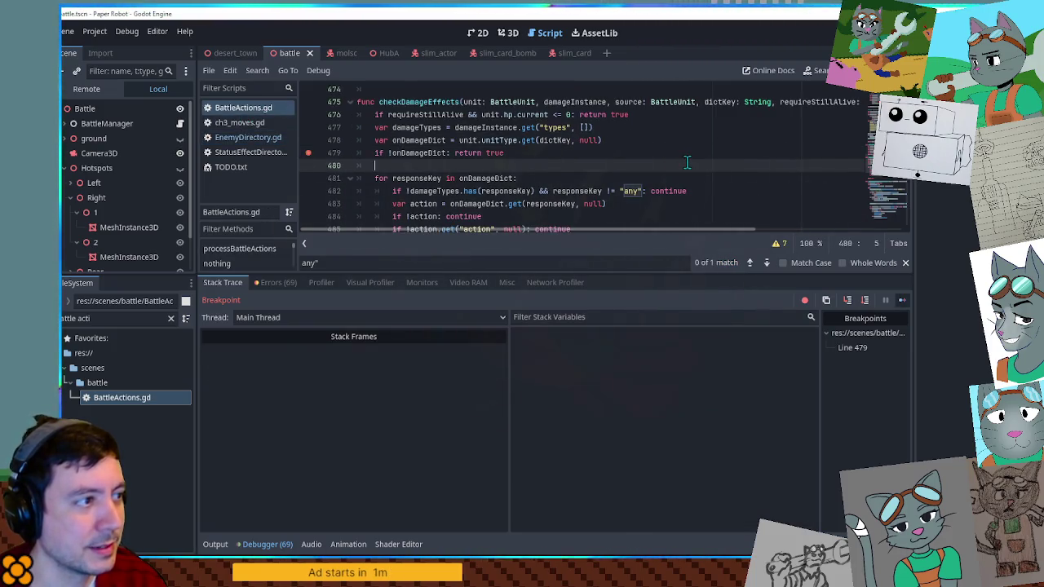
pyautogui.press('Up')
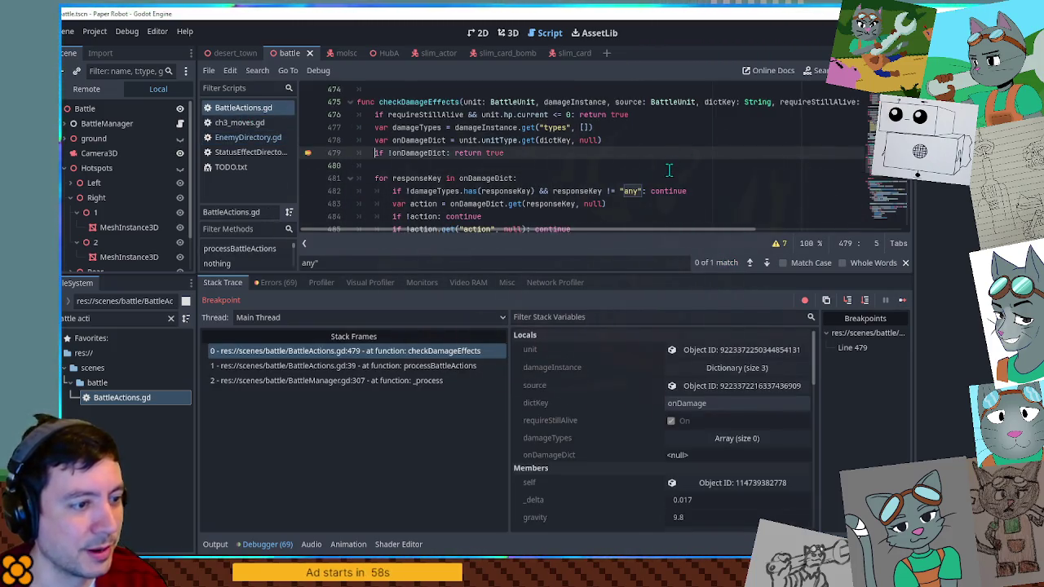
pyautogui.press('F12')
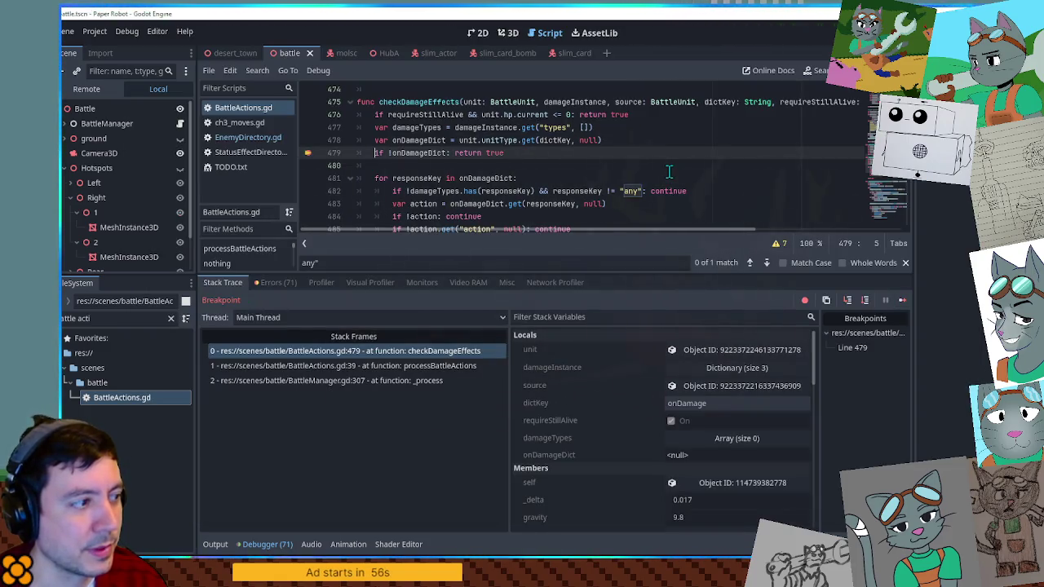
pyautogui.press('F12')
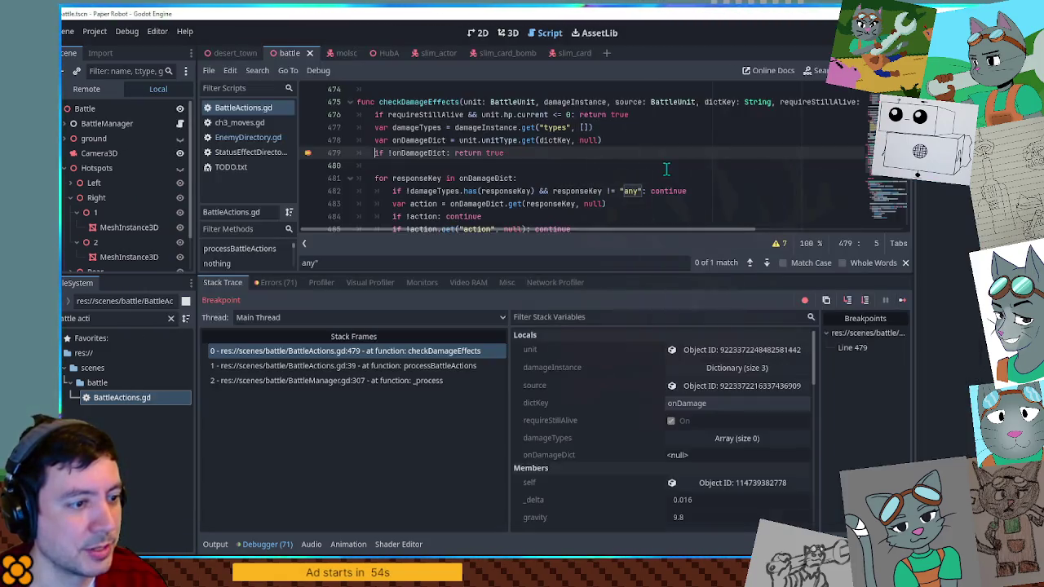
pyautogui.press('F12')
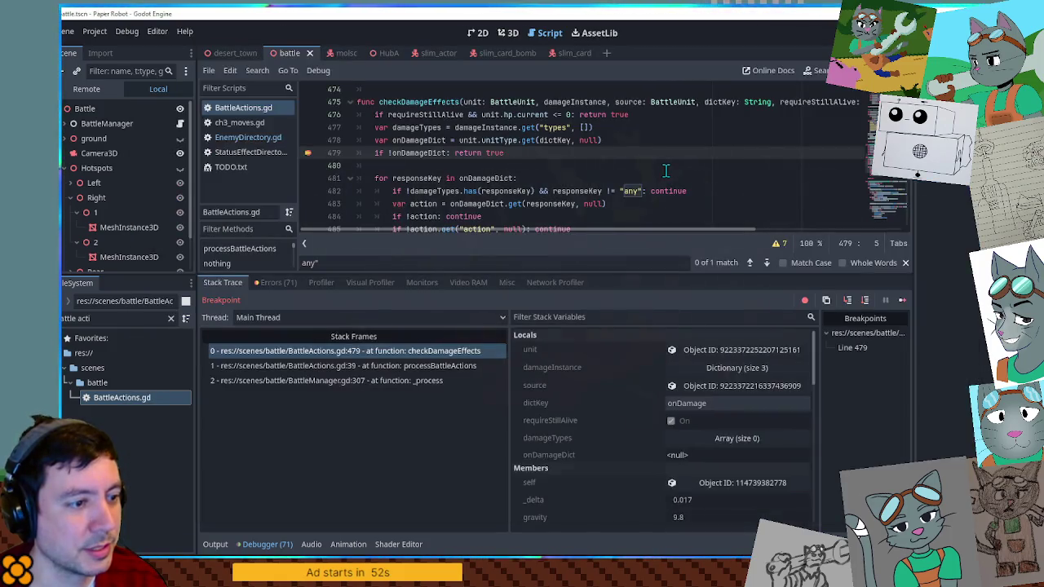
pyautogui.press('F12')
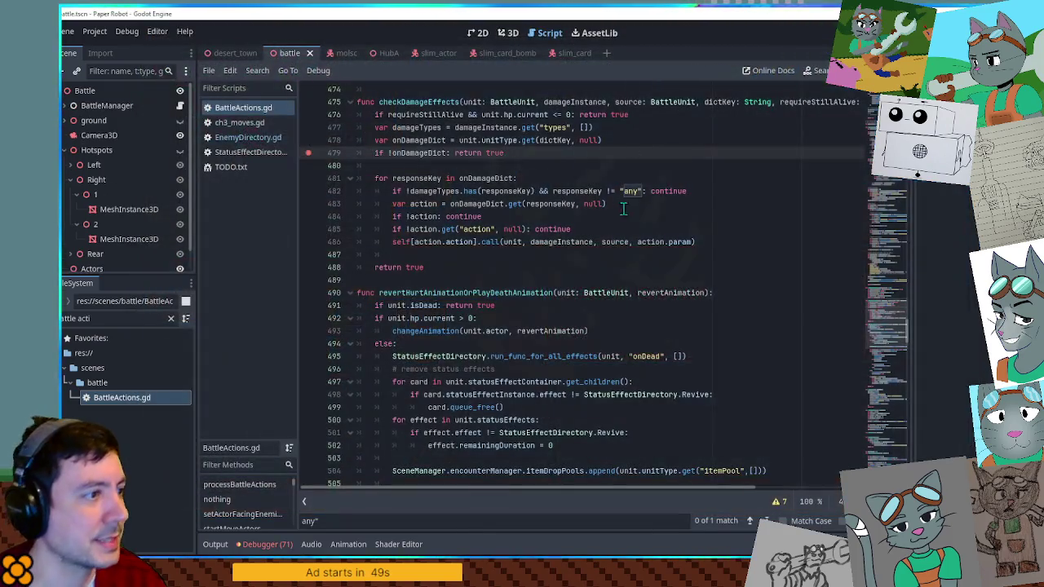
pyautogui.click(656, 217)
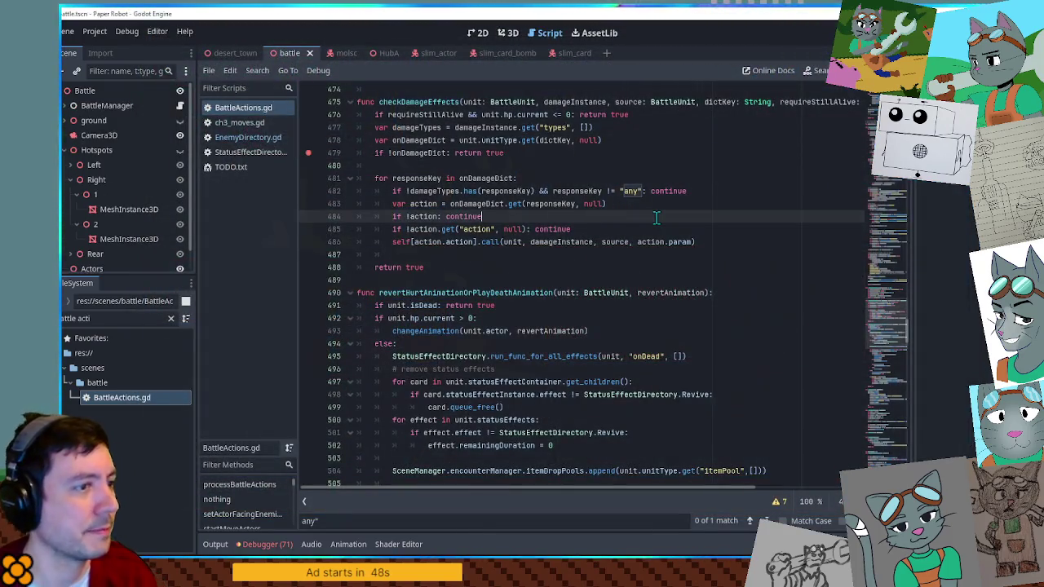
# Step: Search the script for 'onattacked' and inspect the damage, append_array and onAttacked uses
pyautogui.hotkey('ctrl', 'f')
pyautogui.write('onattacked')
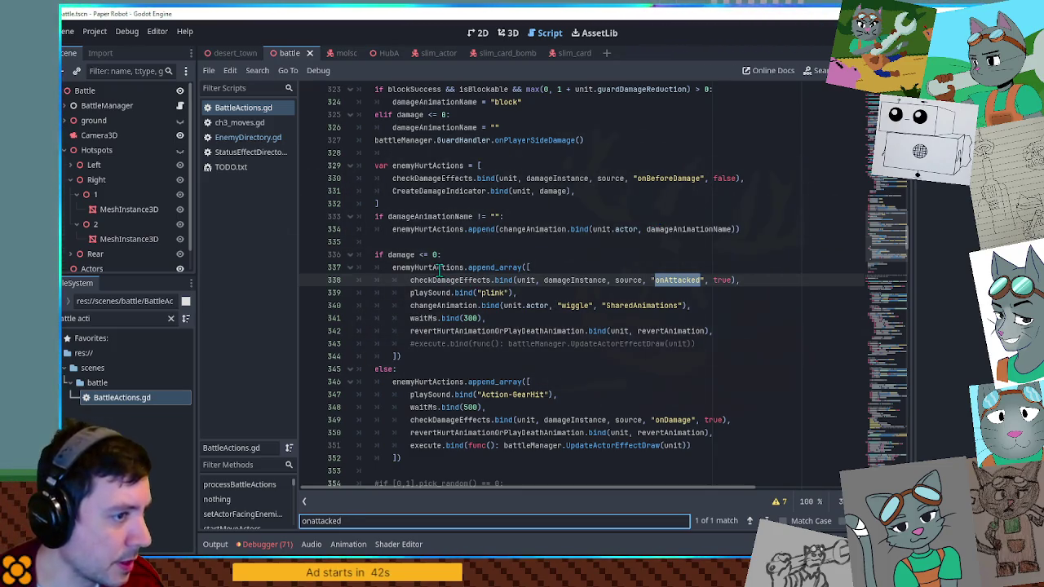
pyautogui.doubleClick(400, 254)
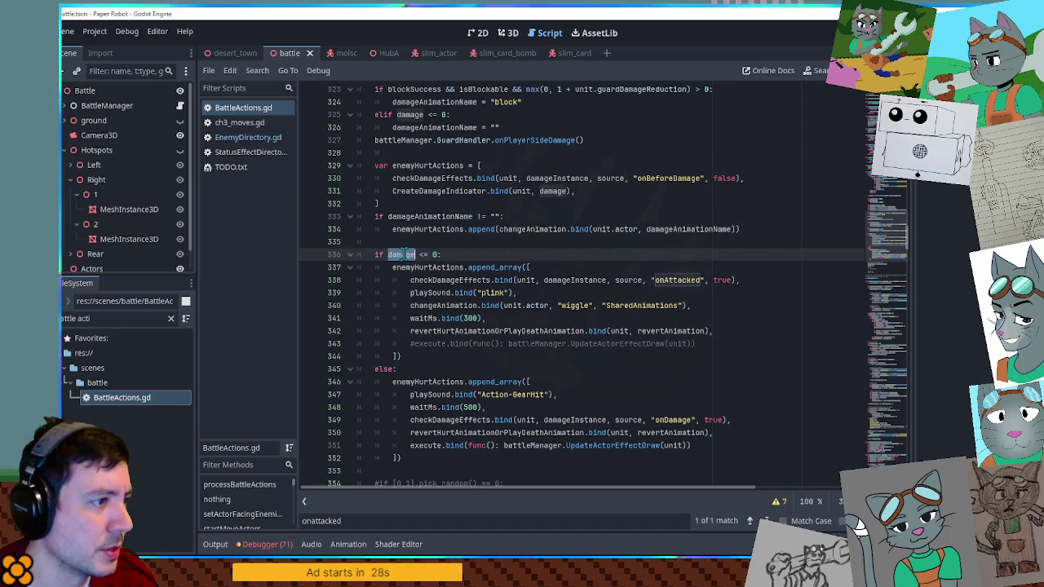
pyautogui.doubleClick(488, 266)
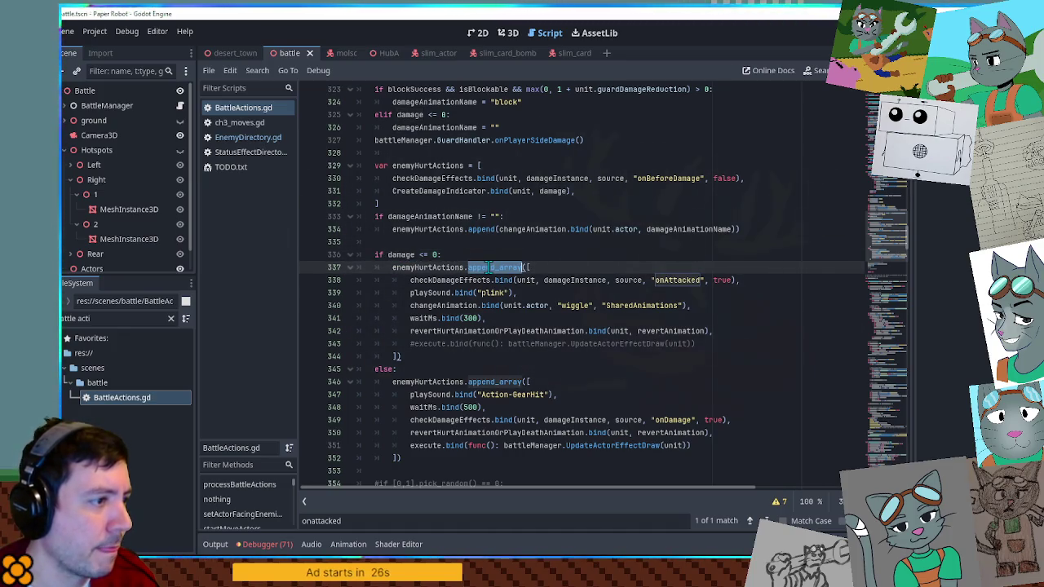
pyautogui.doubleClick(432, 292)
pyautogui.doubleClick(691, 280)
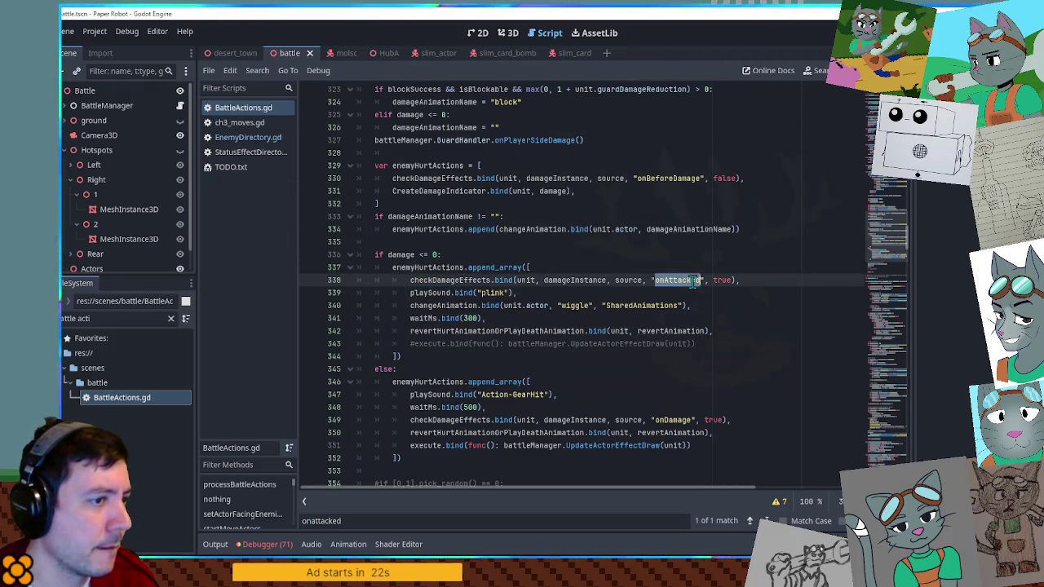
# Step: Copy onDamage from line 349 and paste it over the onAttacked key in EnemyDirectory.gd
pyautogui.doubleClick(677, 418)
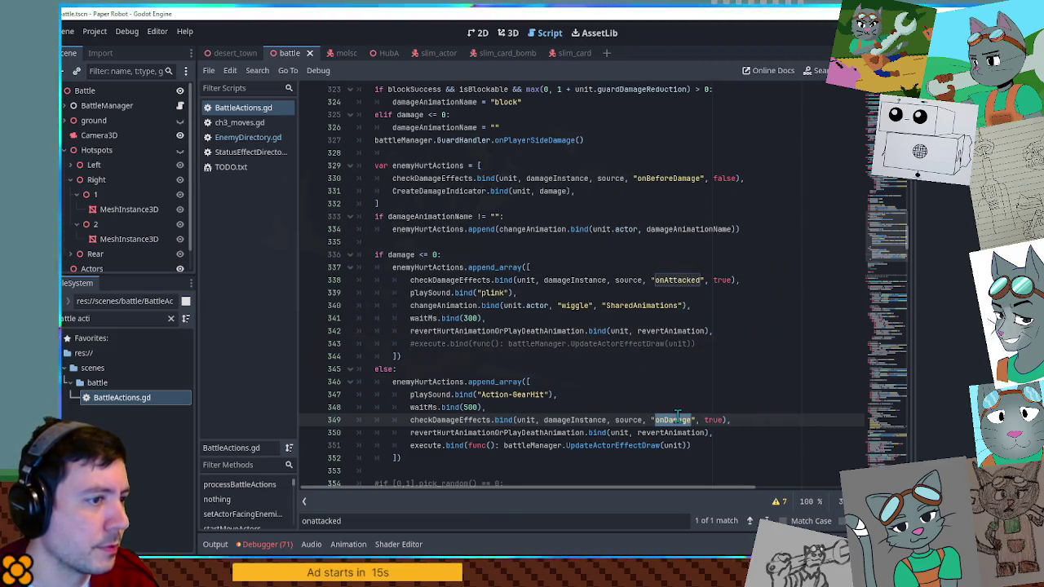
pyautogui.click(257, 136)
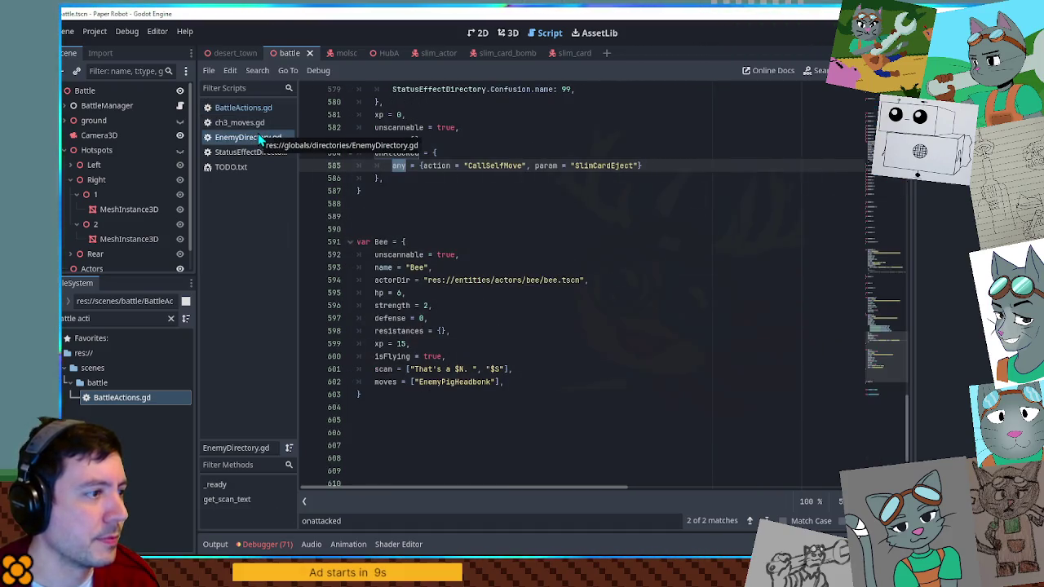
pyautogui.hotkey('ctrl', 'v')
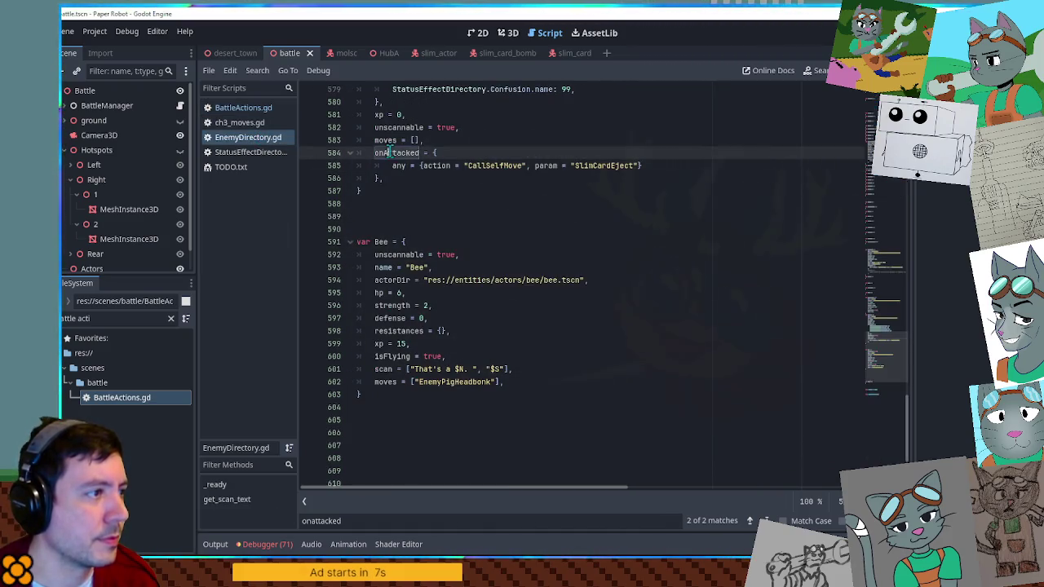
# Step: Leave the edited onDamage line and run the project with F5 to test it
pyautogui.click(665, 207)
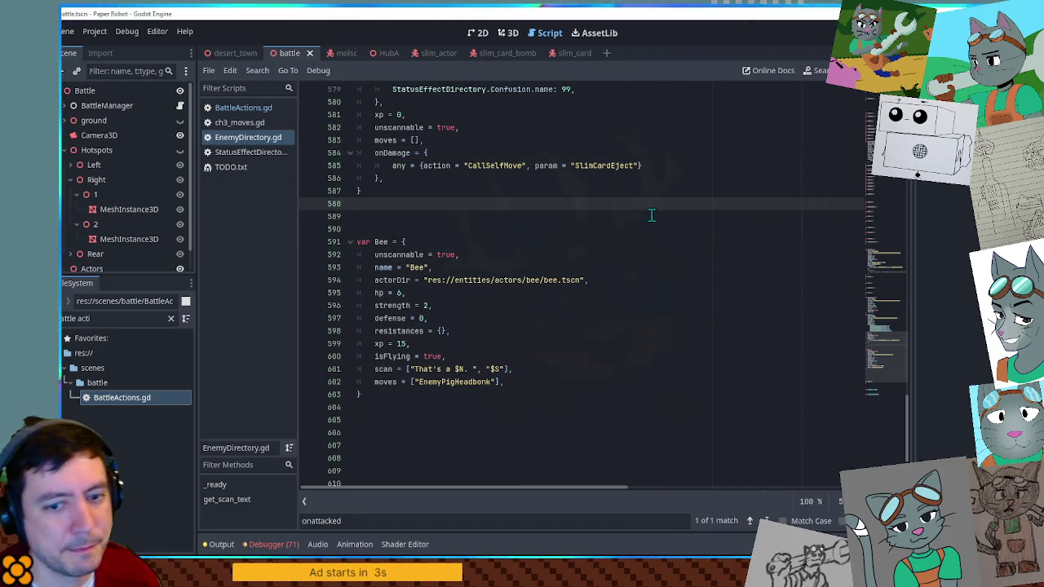
pyautogui.press('F5')
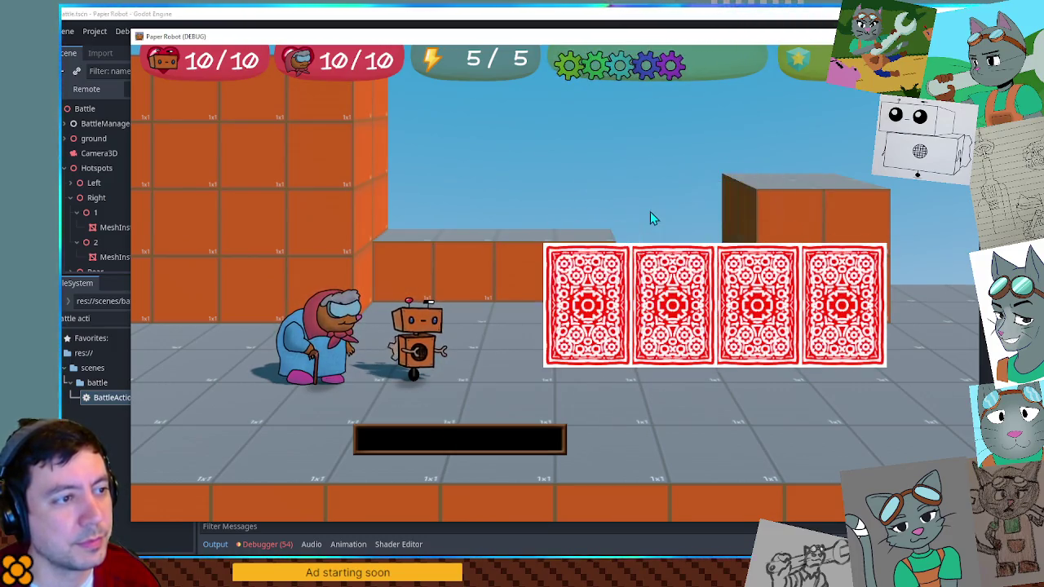
# Step: Attack the first card with Gear Spin, remove the line 479 breakpoint, and resume the game
pyautogui.press('space')
pyautogui.press('space')
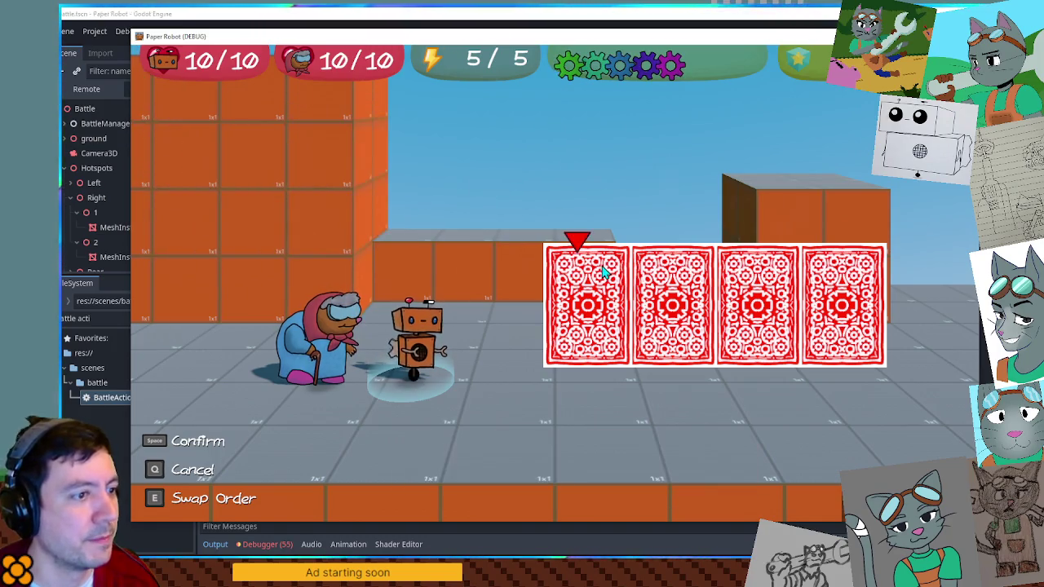
pyautogui.press('space')
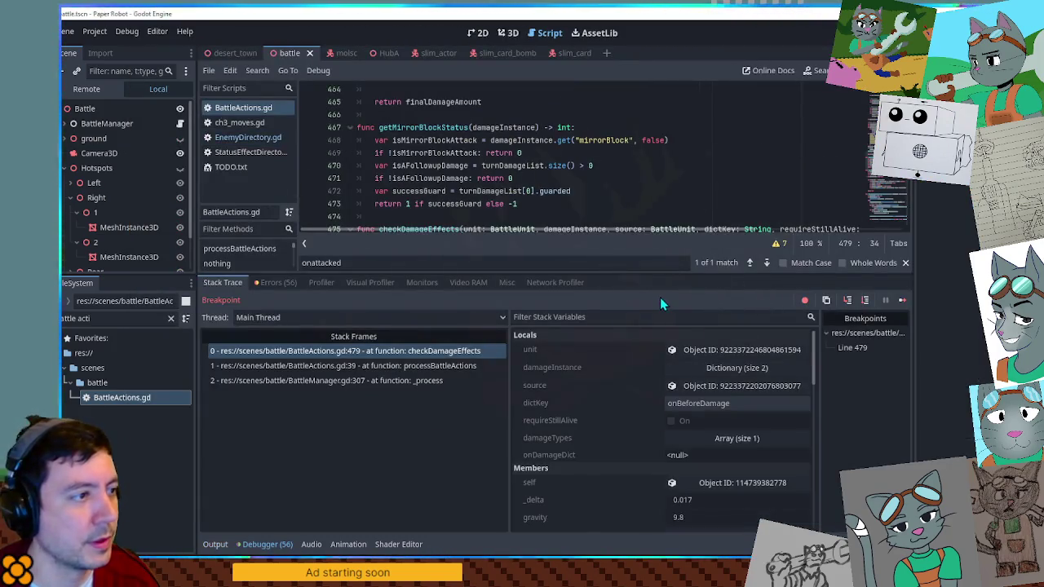
pyautogui.click(308, 204)
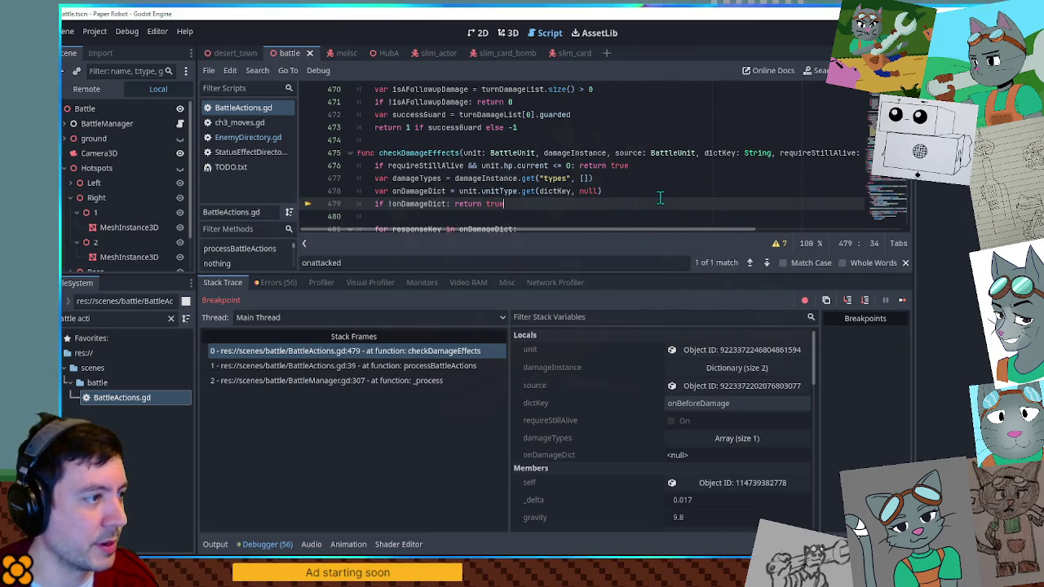
pyautogui.scroll(-1, 659, 196)
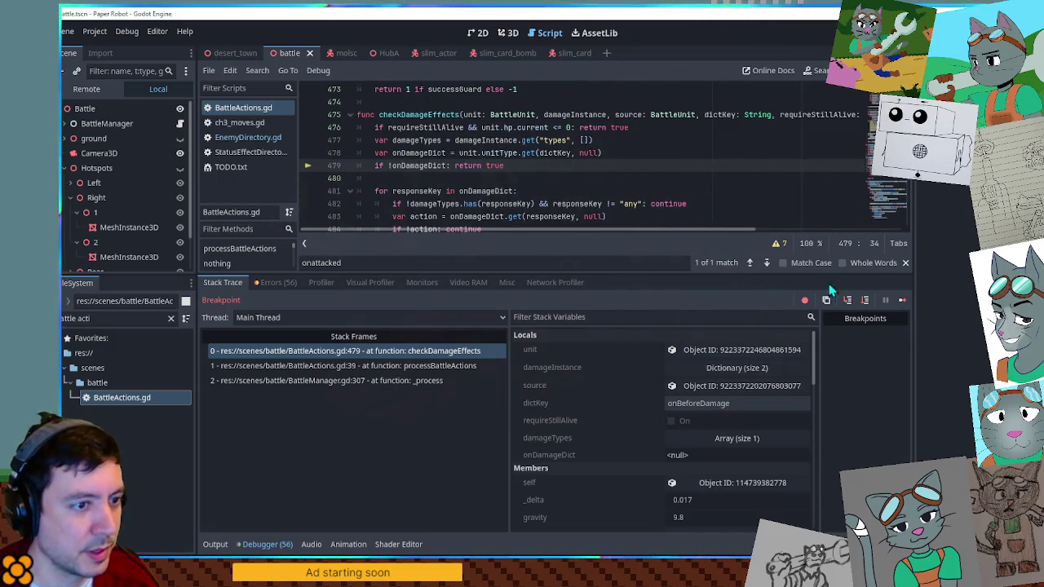
pyautogui.click(902, 301)
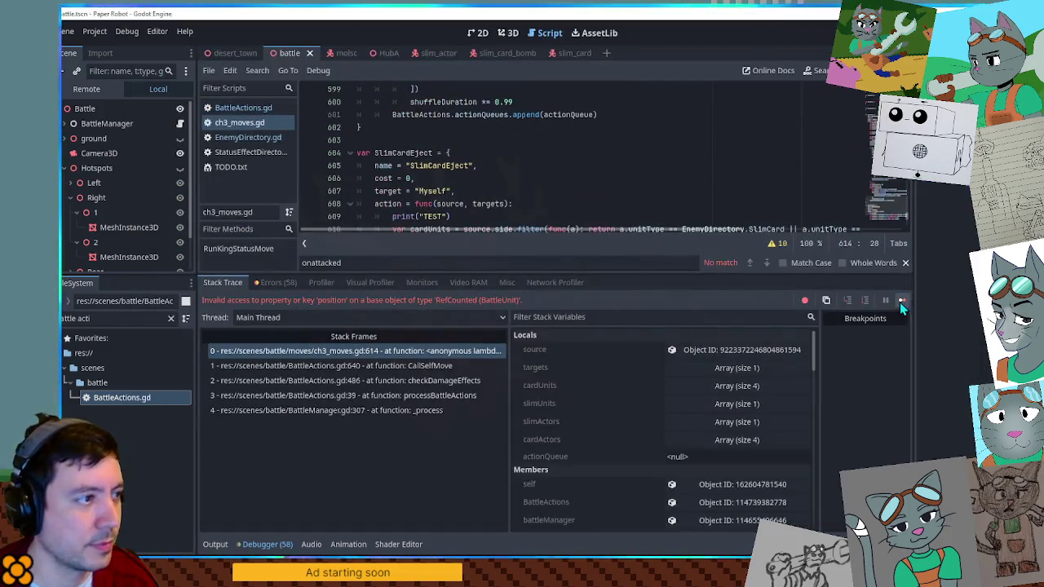
# Step: Delete the print("TEST") line from SlimCardEject
pyautogui.scroll(-1, 598, 149)
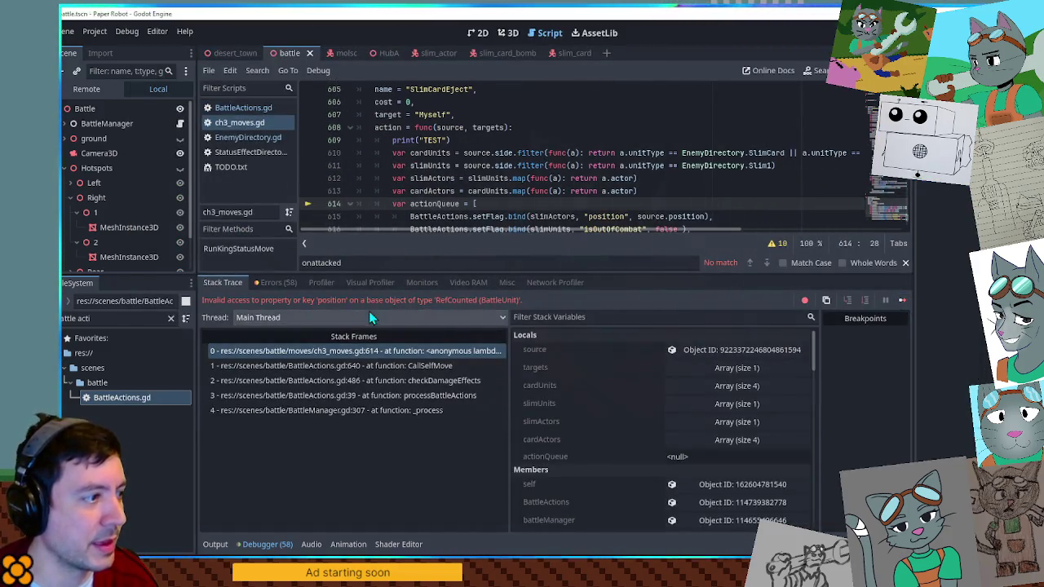
pyautogui.click(492, 142)
pyautogui.hotkey('ctrl', 'shift', 'k')
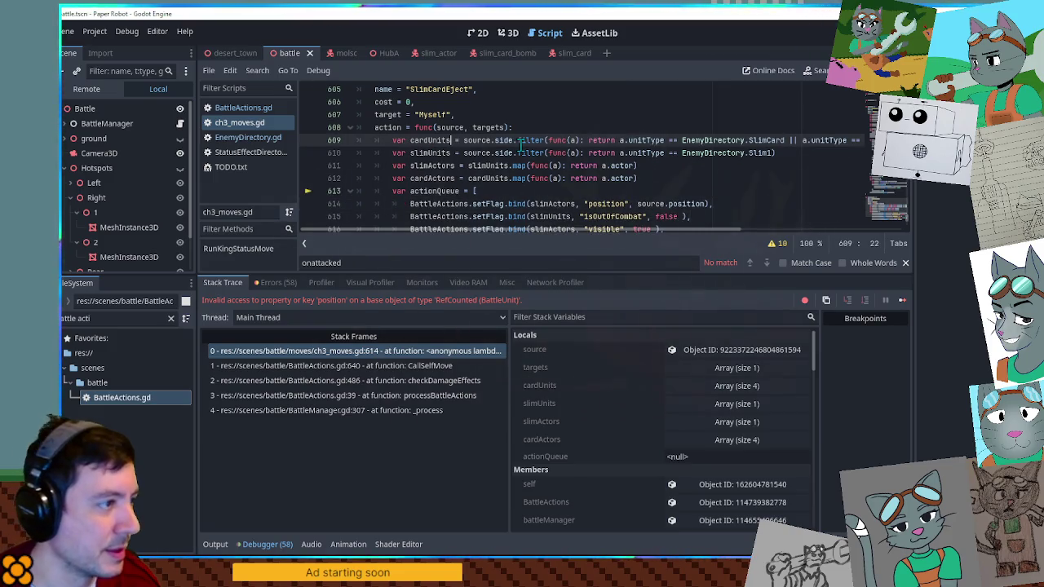
# Step: Change the position flag on line 614 from source.position to source.actor.position
pyautogui.scroll(-1, 519, 143)
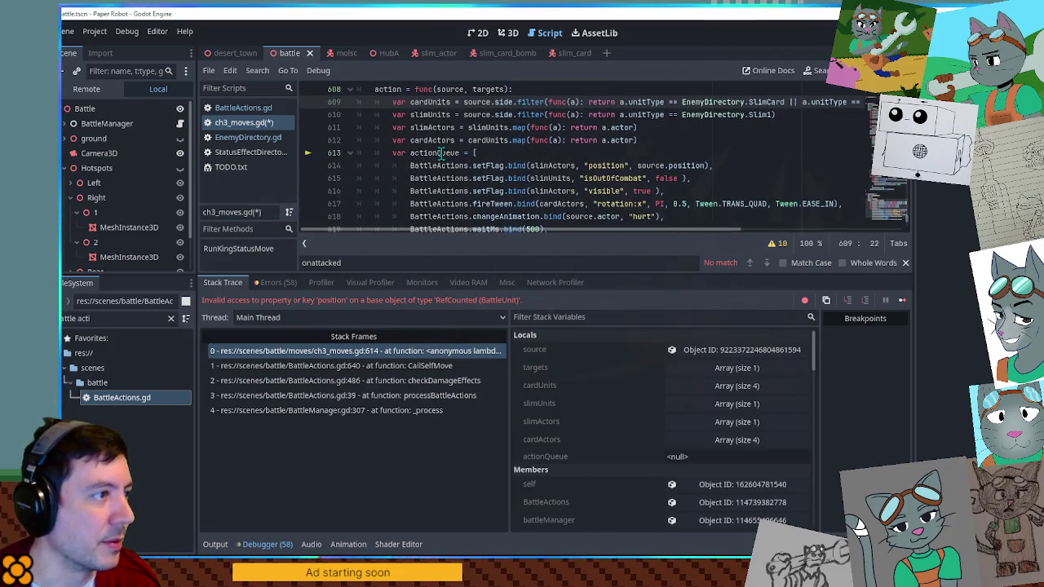
pyautogui.moveTo(627, 279); pyautogui.dragTo(630, 357)
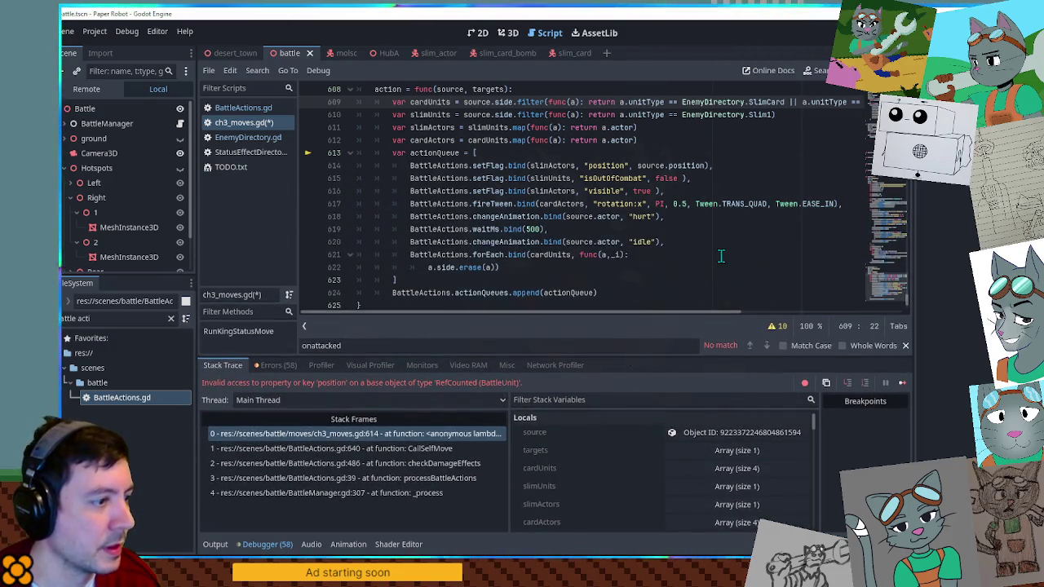
pyautogui.scroll(1, 519, 132)
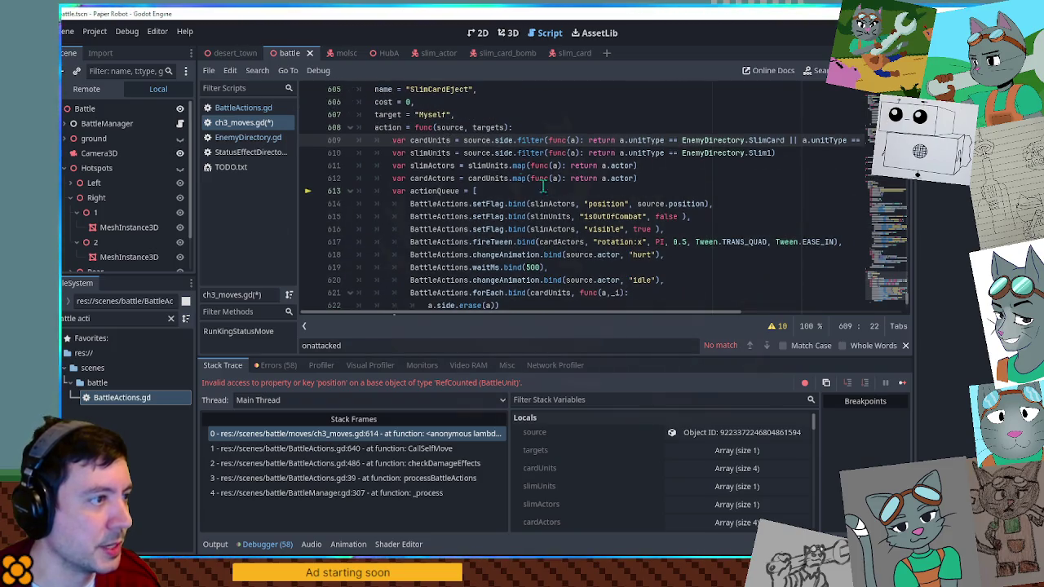
pyautogui.click(445, 190)
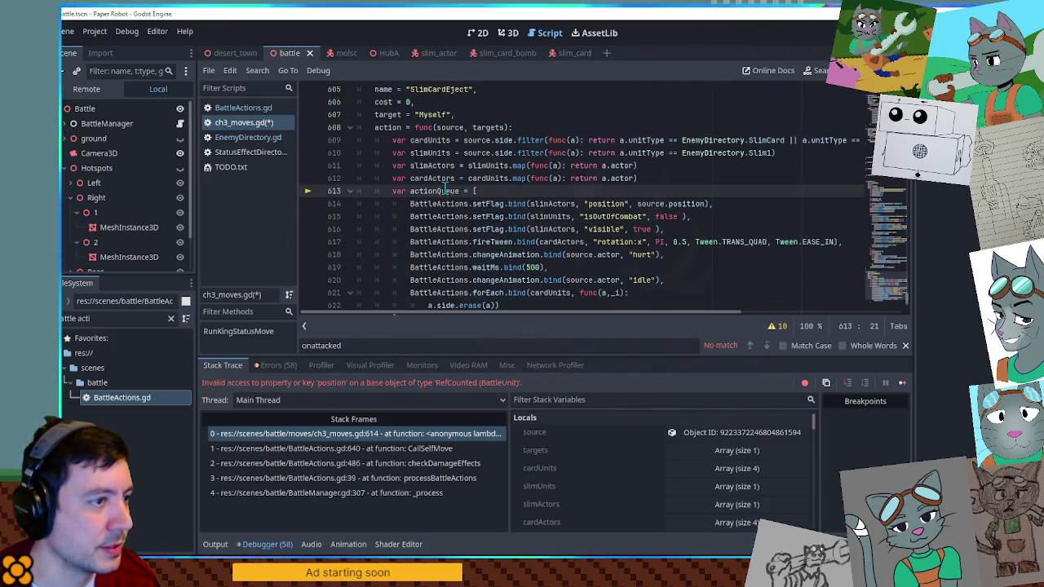
pyautogui.click(551, 203)
pyautogui.moveTo(551, 201)
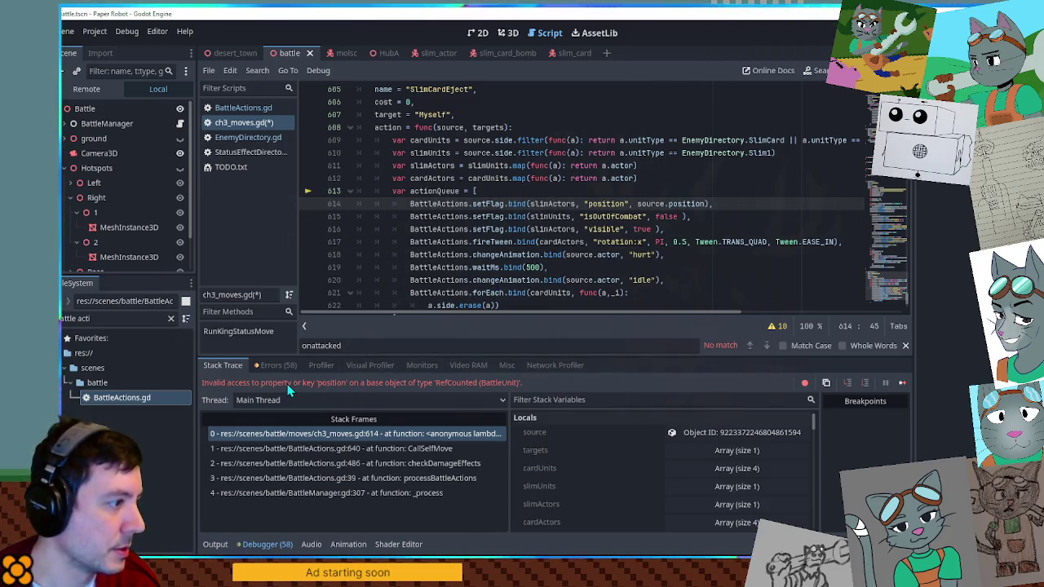
pyautogui.doubleClick(605, 203)
pyautogui.hotkey('ctrl', 'f')
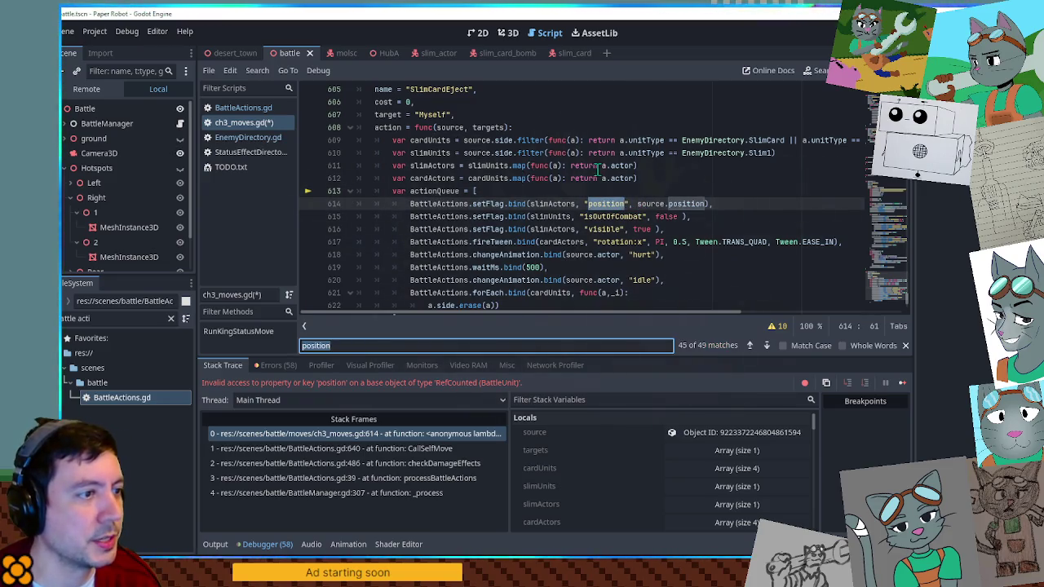
pyautogui.doubleClick(652, 203)
pyautogui.click(670, 204)
pyautogui.write('actor.')
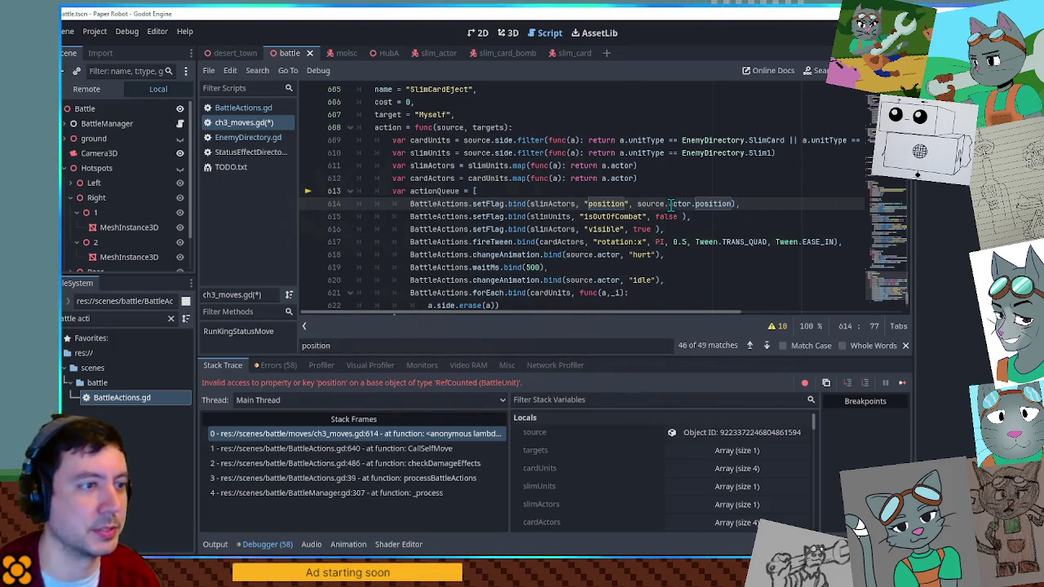
# Step: Save ch3_moves.gd, stop the game, and run it again
pyautogui.hotkey('ctrl', 's')
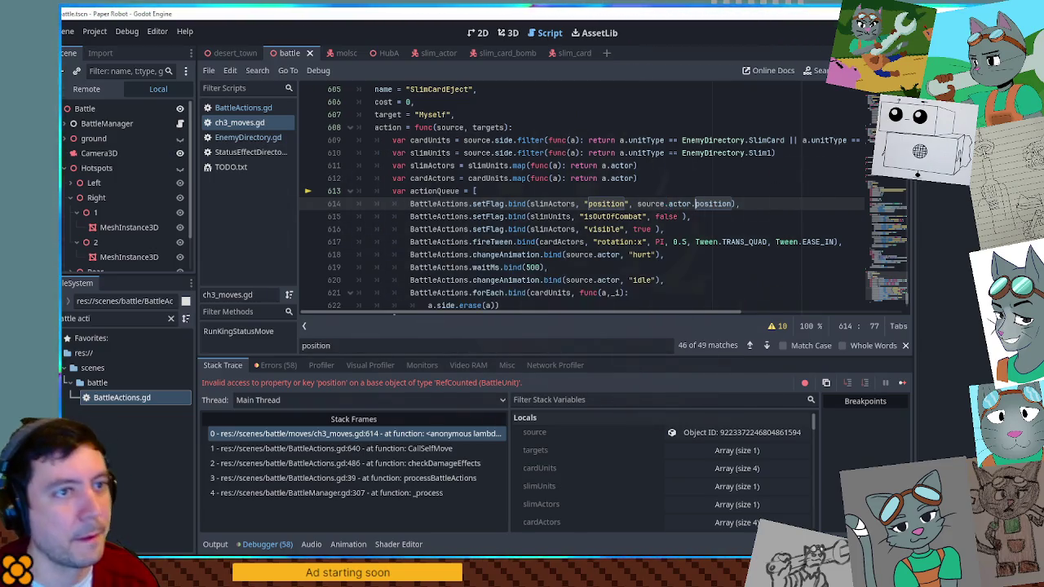
pyautogui.press('F8')
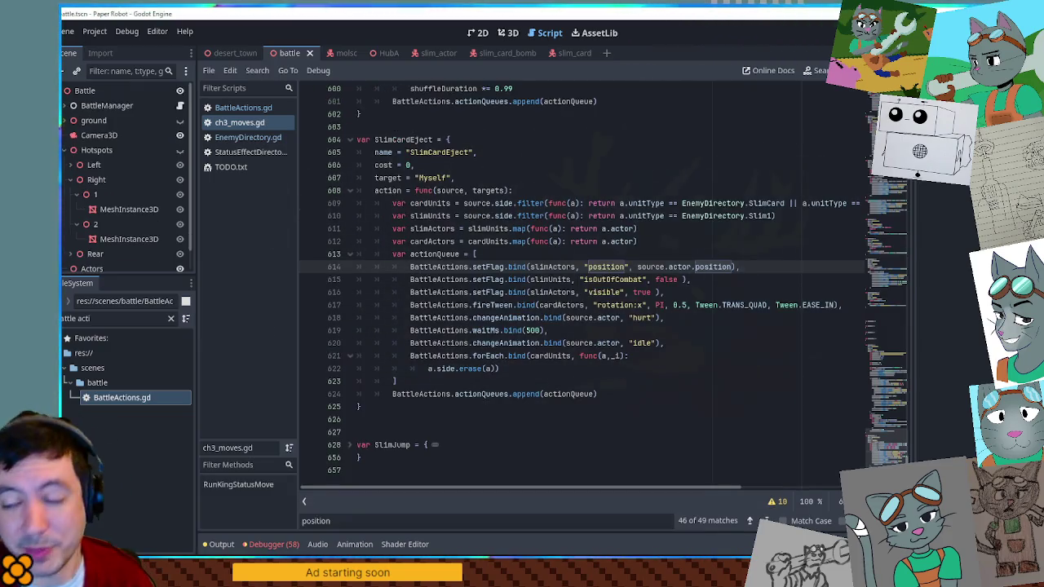
pyautogui.press('F5')
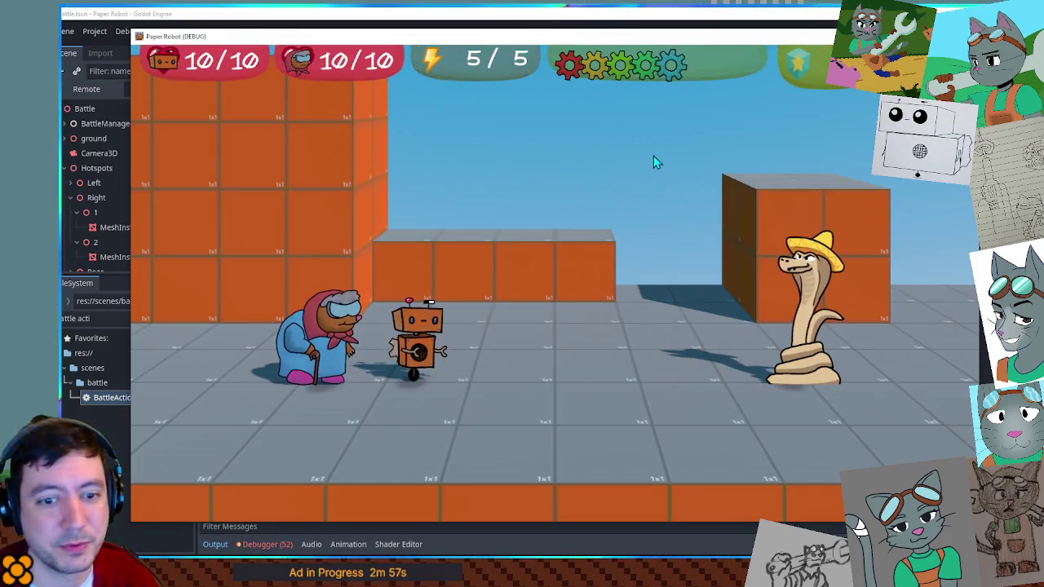
# Step: Stop the game, pause the slim_actor hurt animation preview, and switch over to Krita
pyautogui.press('F8')
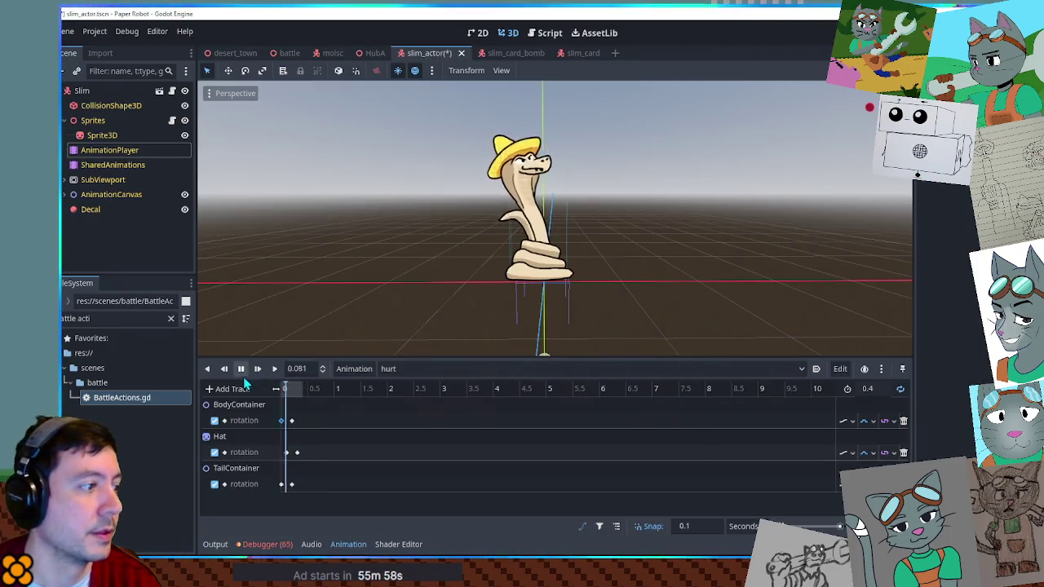
pyautogui.click(241, 369)
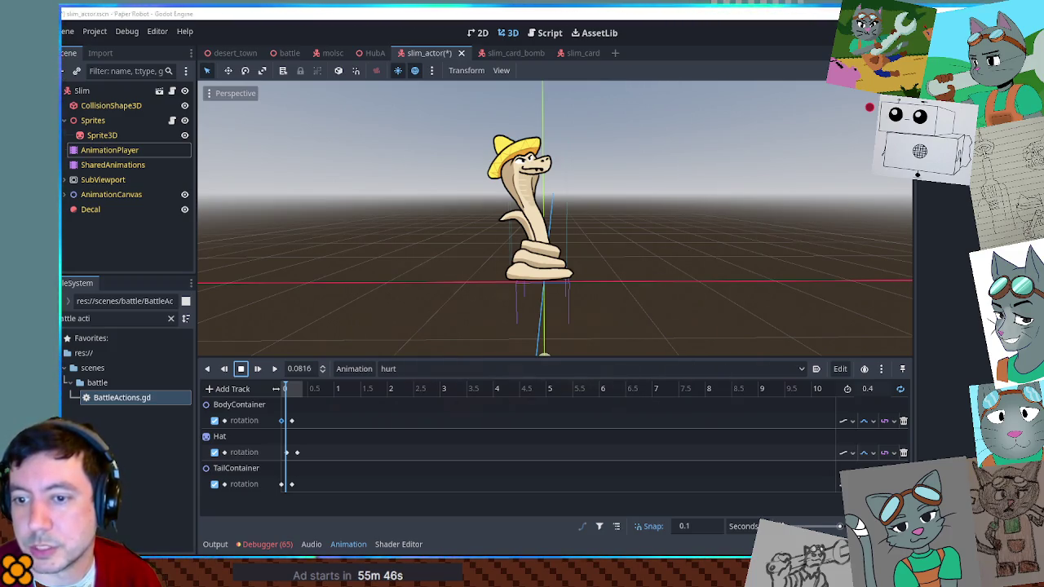
pyautogui.hotkey('alt', 'Tab')
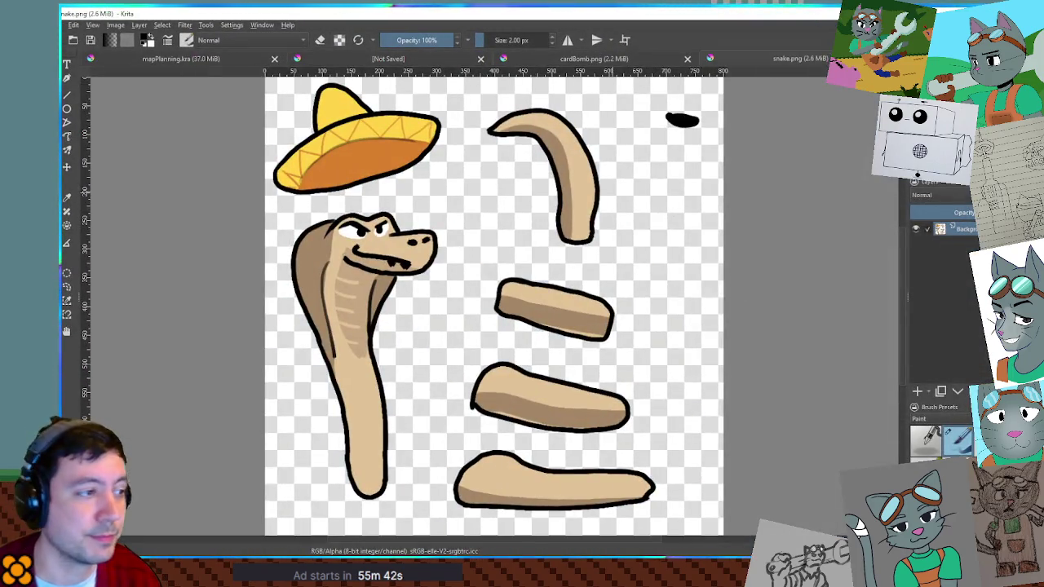
# Step: Paint a dark pupil and brow on a new layer, then merge it into the background
pyautogui.scroll(3, 474, 240)
pyautogui.press('Insert')
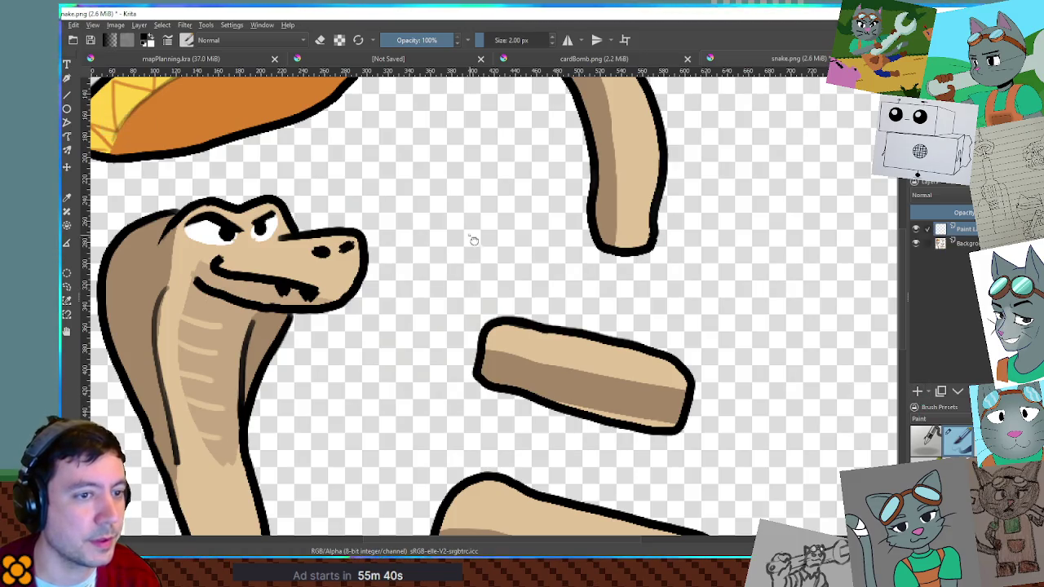
pyautogui.scroll(3, 474, 240)
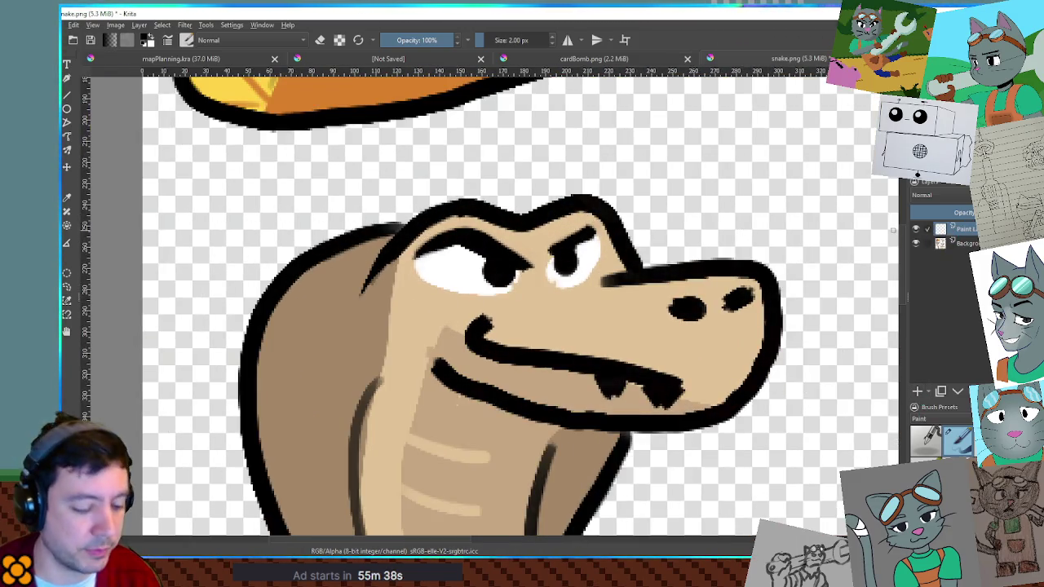
pyautogui.press(']')
pyautogui.press(']')
pyautogui.press(']')
pyautogui.press(']')
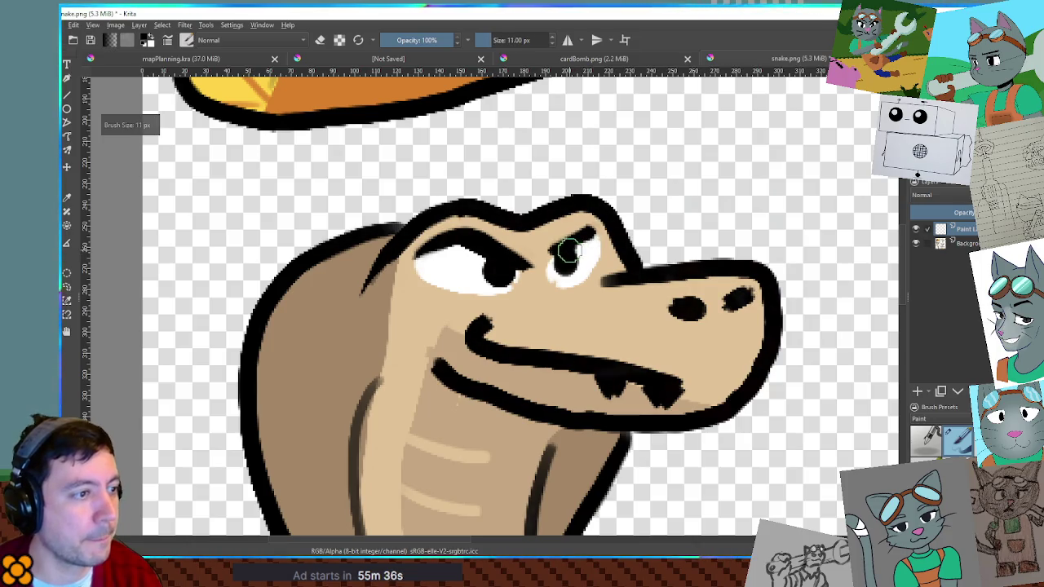
pyautogui.moveTo(568, 253)
pyautogui.mouseDown()
pyautogui.moveTo(571, 229)
pyautogui.moveTo(562, 256)
pyautogui.moveTo(571, 258)
pyautogui.moveTo(564, 234)
pyautogui.moveTo(562, 261)
pyautogui.moveTo(583, 233)
pyautogui.moveTo(555, 231)
pyautogui.moveTo(567, 220)
pyautogui.mouseUp()
pyautogui.press(']')
pyautogui.hotkey('ctrl', 'e')
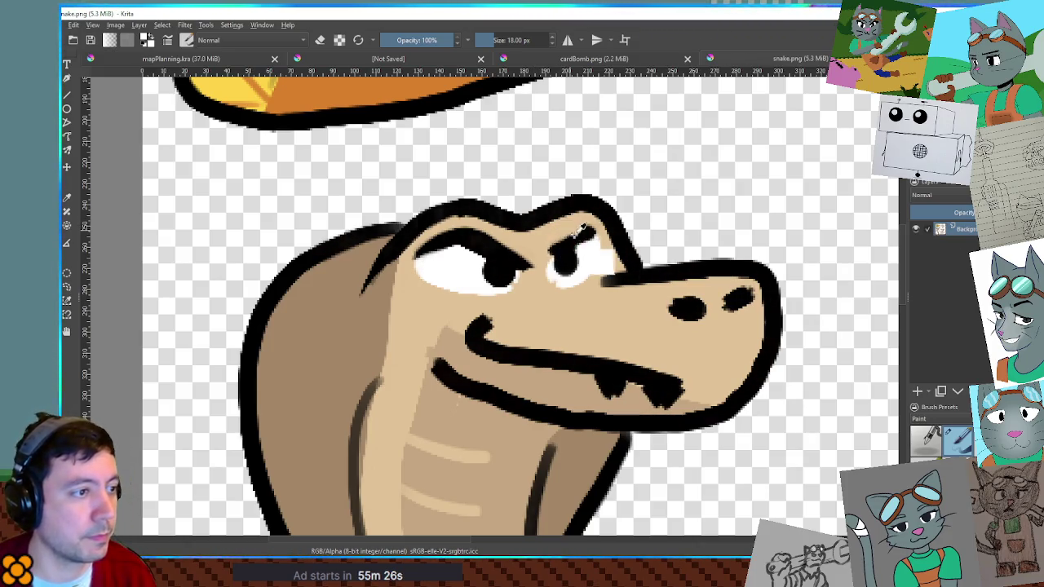
# Step: On a fresh layer, paint white over both eyes, trying and undoing a pupil stroke
pyautogui.press('Insert')
pyautogui.moveTo(579, 244); pyautogui.dragTo(559, 233)
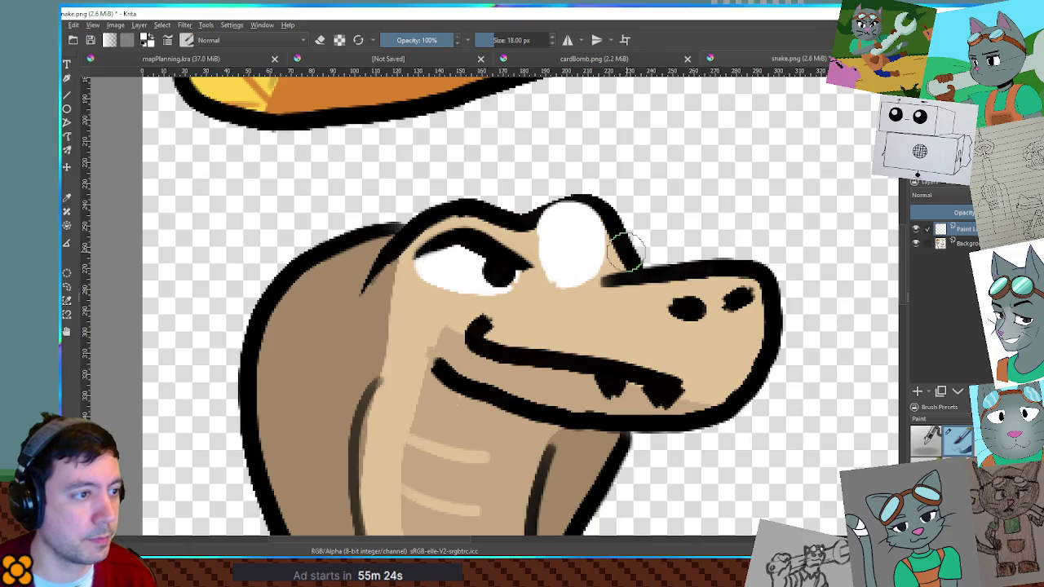
pyautogui.moveTo(498, 272)
pyautogui.mouseDown()
pyautogui.moveTo(497, 234)
pyautogui.moveTo(461, 222)
pyautogui.moveTo(443, 249)
pyautogui.moveTo(466, 261)
pyautogui.moveTo(454, 243)
pyautogui.moveTo(431, 258)
pyautogui.mouseUp()
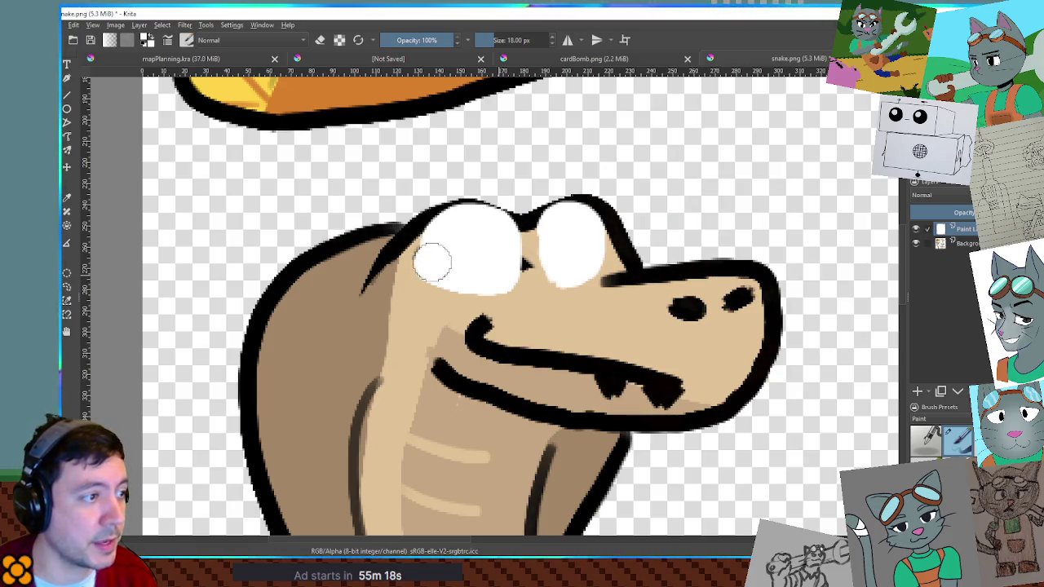
pyautogui.press('[')
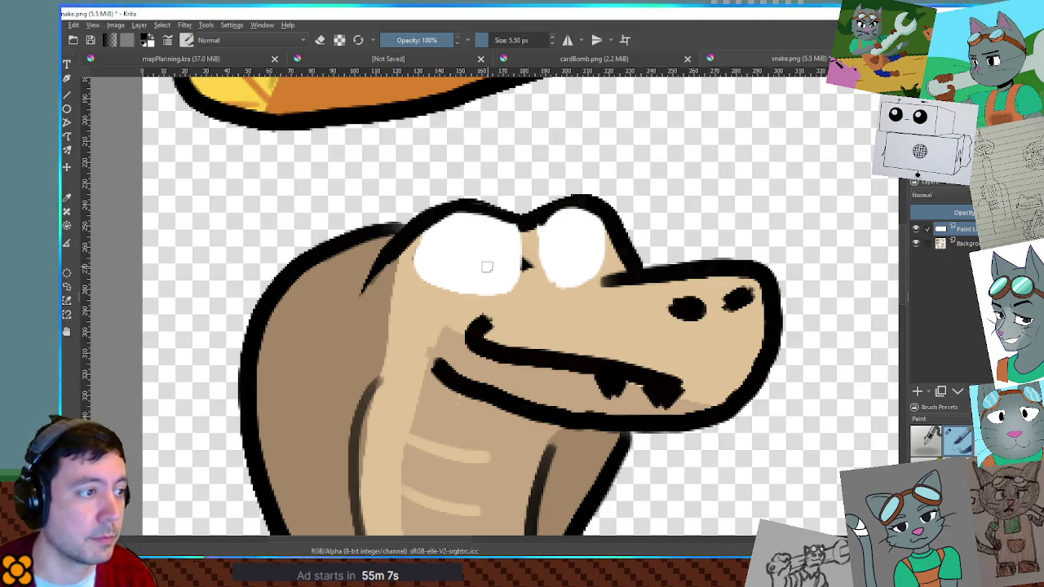
pyautogui.moveTo(502, 277); pyautogui.dragTo(516, 269)
pyautogui.hotkey('ctrl', 'z')
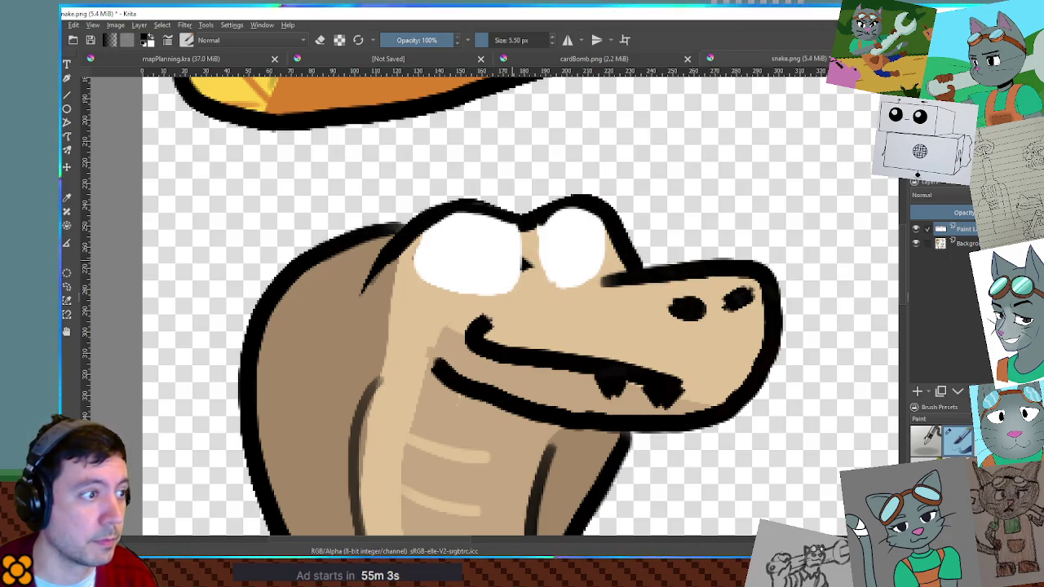
# Step: Paint black pupils into the left and right white eyes
pyautogui.moveTo(505, 258); pyautogui.dragTo(499, 256)
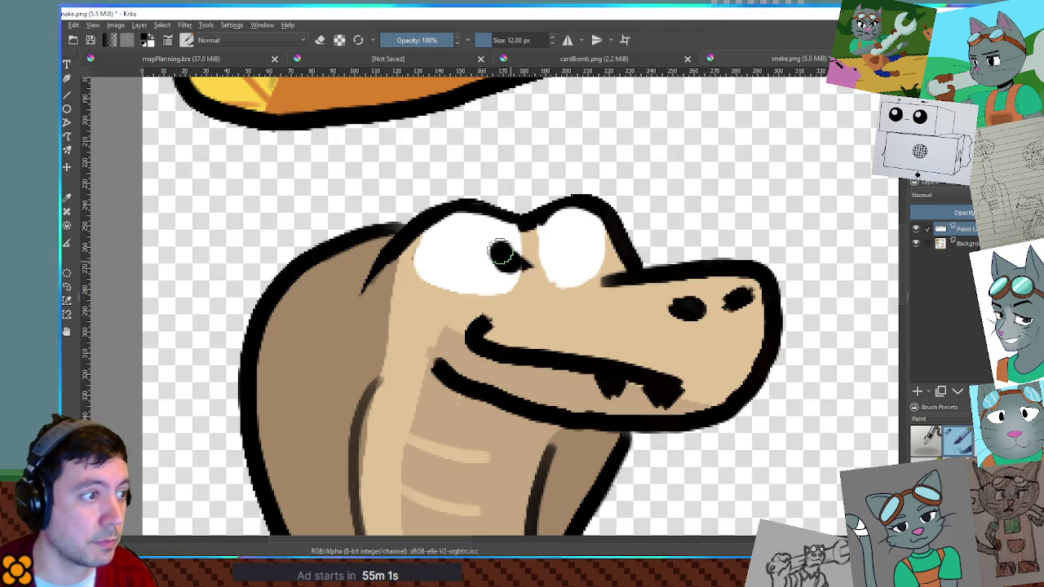
pyautogui.hotkey('ctrl', 'z')
pyautogui.click(476, 253)
pyautogui.hotkey('ctrl', 'z')
pyautogui.click(485, 253)
pyautogui.click(571, 238)
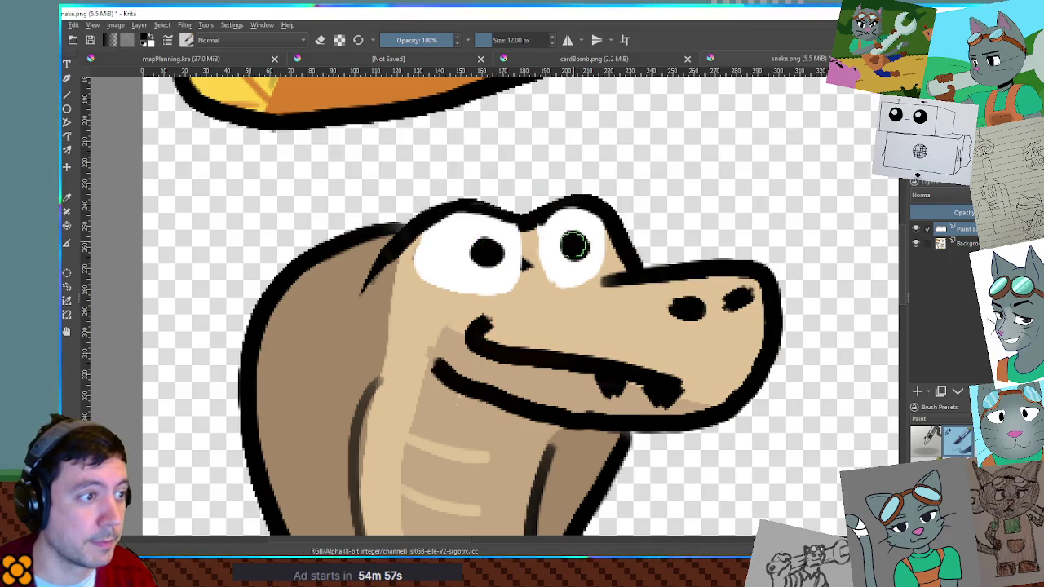
pyautogui.scroll(-6, 571, 238)
pyautogui.scroll(6, 616, 278)
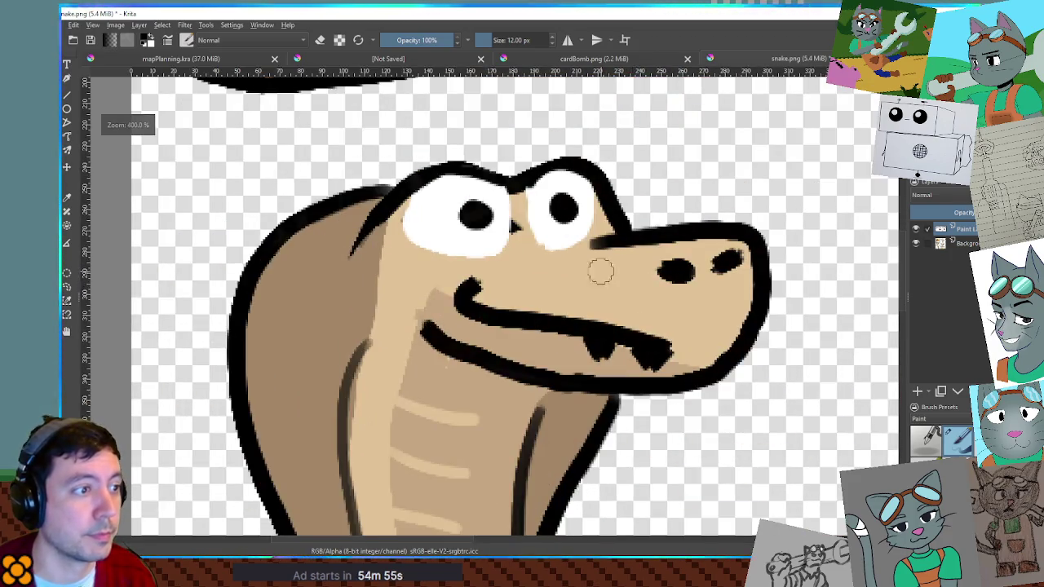
# Step: Compare the new eyes against the old face, then paint a thick black brow across their tops
pyautogui.click(916, 232)
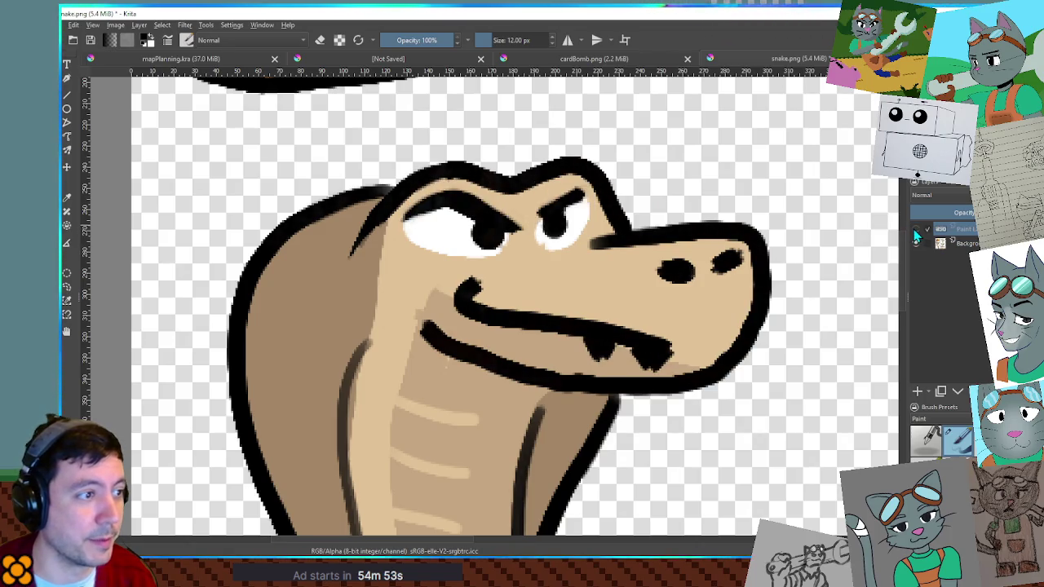
pyautogui.click(916, 231)
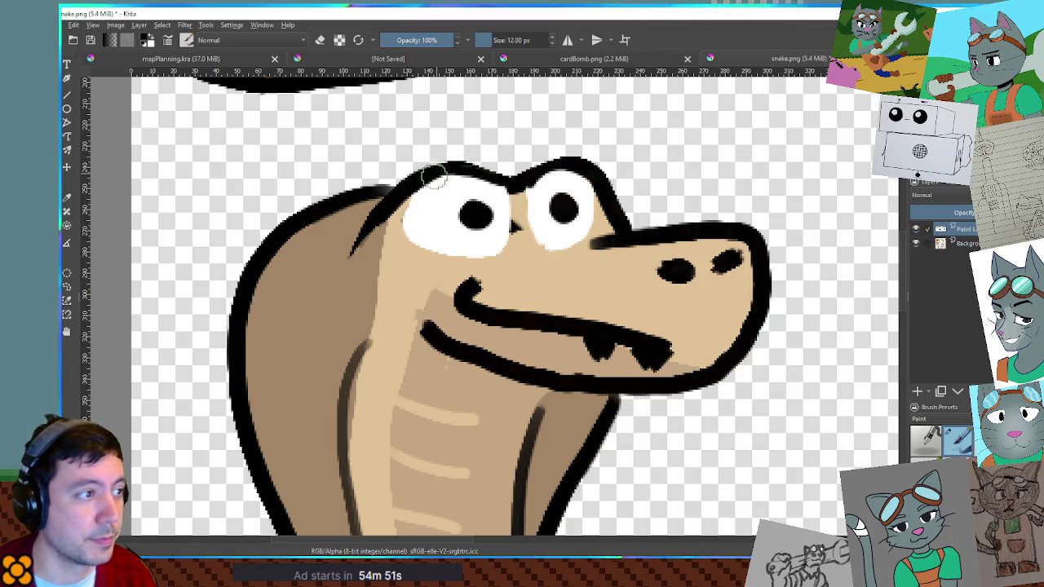
pyautogui.moveTo(410, 189)
pyautogui.mouseDown()
pyautogui.moveTo(432, 175)
pyautogui.moveTo(529, 184)
pyautogui.moveTo(571, 169)
pyautogui.moveTo(605, 181)
pyautogui.mouseUp()
# Step: At 100% zoom, cover the dark marks on the face with skin tone
pyautogui.press('1')
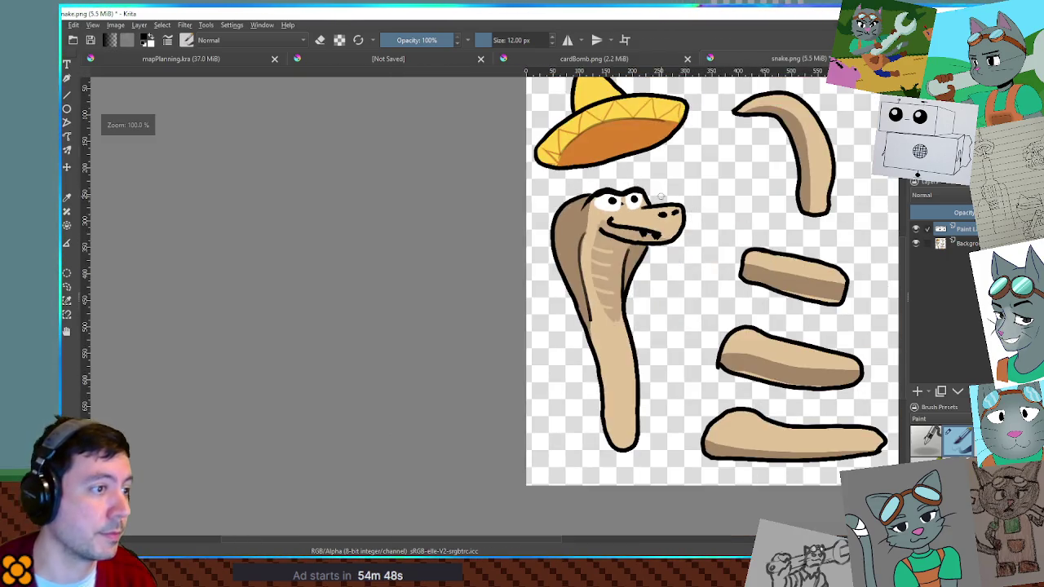
pyautogui.scroll(6, 629, 198)
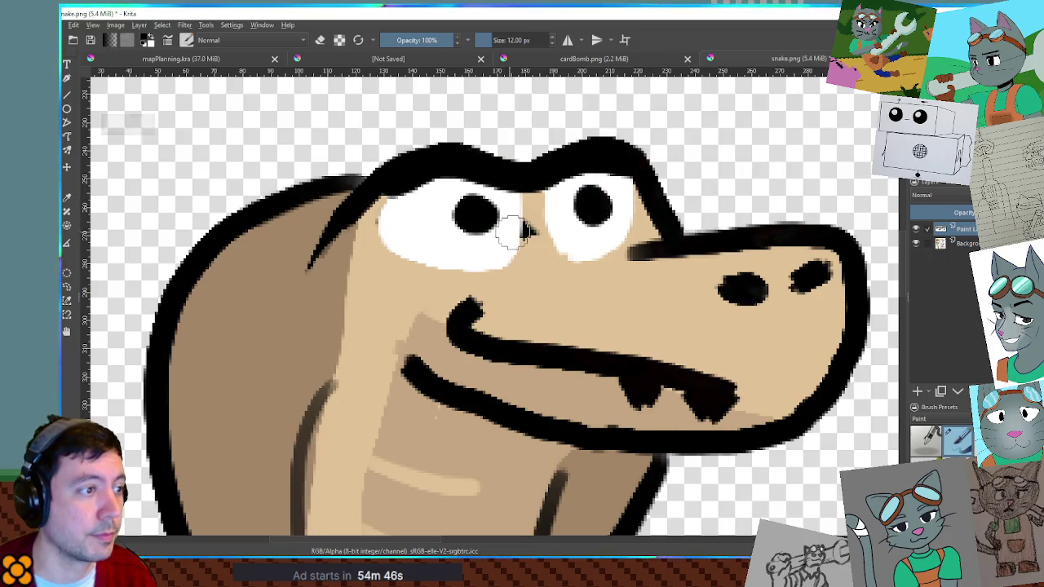
pyautogui.keyDown('ctrl'); pyautogui.click(505, 235); pyautogui.keyUp('ctrl')
pyautogui.moveTo(531, 269)
pyautogui.mouseDown()
pyautogui.moveTo(513, 226)
pyautogui.moveTo(494, 217)
pyautogui.moveTo(518, 226)
pyautogui.moveTo(508, 248)
pyautogui.mouseUp()
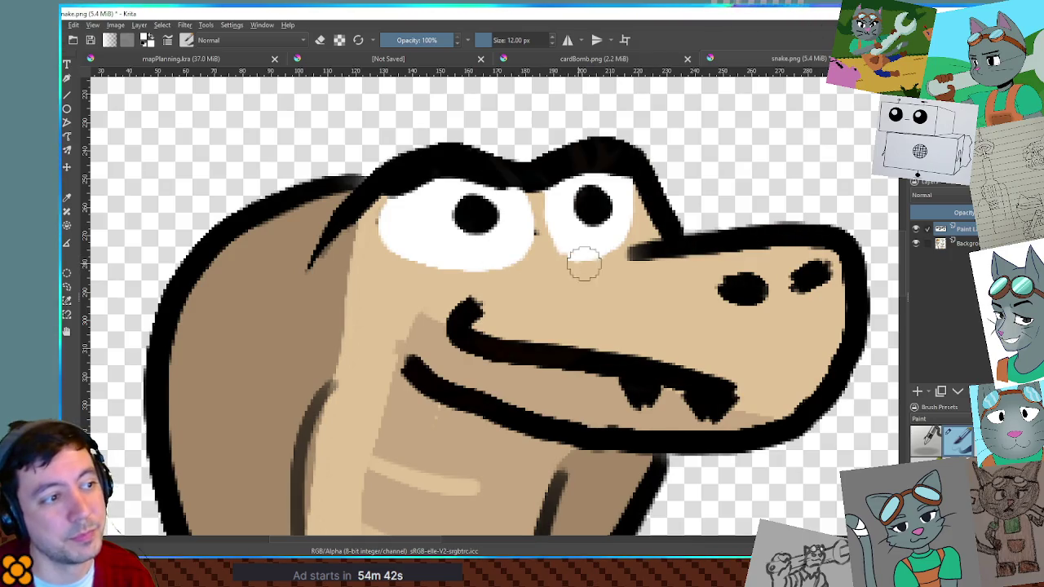
pyautogui.scroll(-3, 571, 277)
pyautogui.scroll(3, 612, 277)
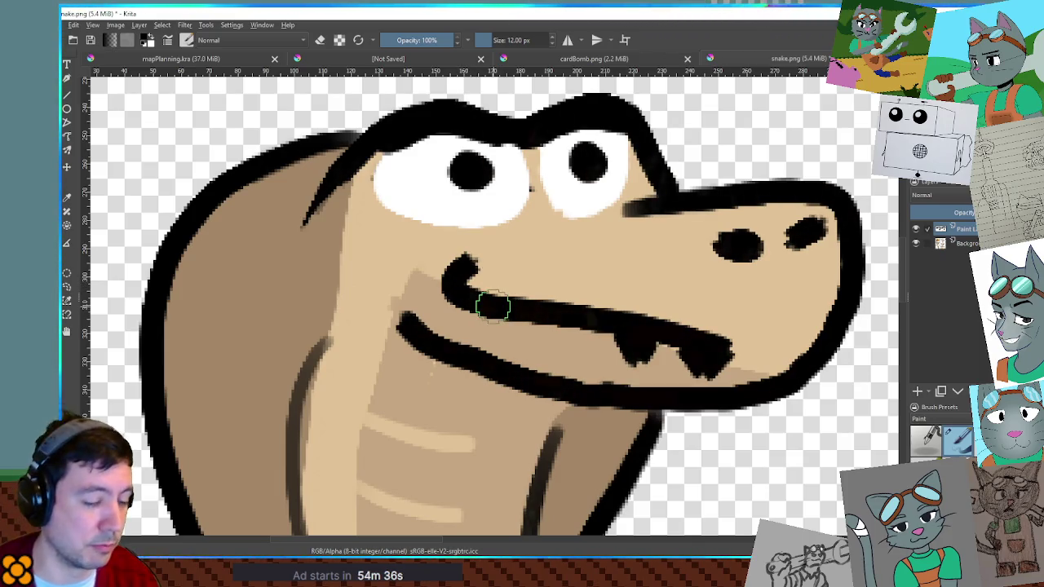
# Step: With a 9 px brush, fill the snake's open mouth with black
pyautogui.press('[')
pyautogui.moveTo(473, 299); pyautogui.dragTo(416, 292)
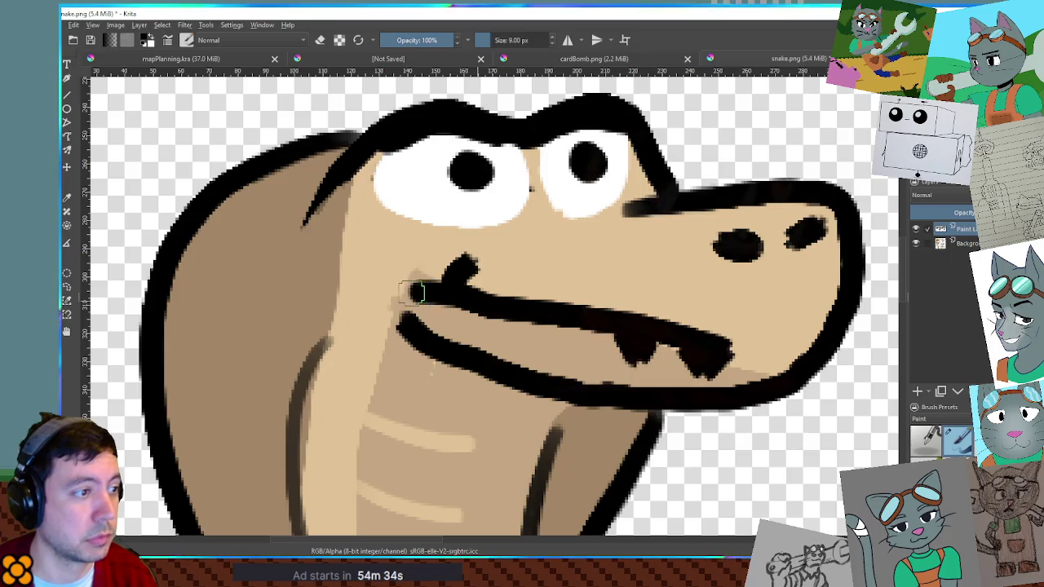
pyautogui.hotkey('ctrl', 'z')
pyautogui.moveTo(495, 279)
pyautogui.mouseDown()
pyautogui.moveTo(601, 310)
pyautogui.moveTo(468, 292)
pyautogui.moveTo(519, 301)
pyautogui.moveTo(457, 271)
pyautogui.moveTo(432, 291)
pyautogui.moveTo(466, 264)
pyautogui.moveTo(432, 259)
pyautogui.moveTo(409, 280)
pyautogui.moveTo(436, 299)
pyautogui.moveTo(573, 314)
pyautogui.mouseUp()
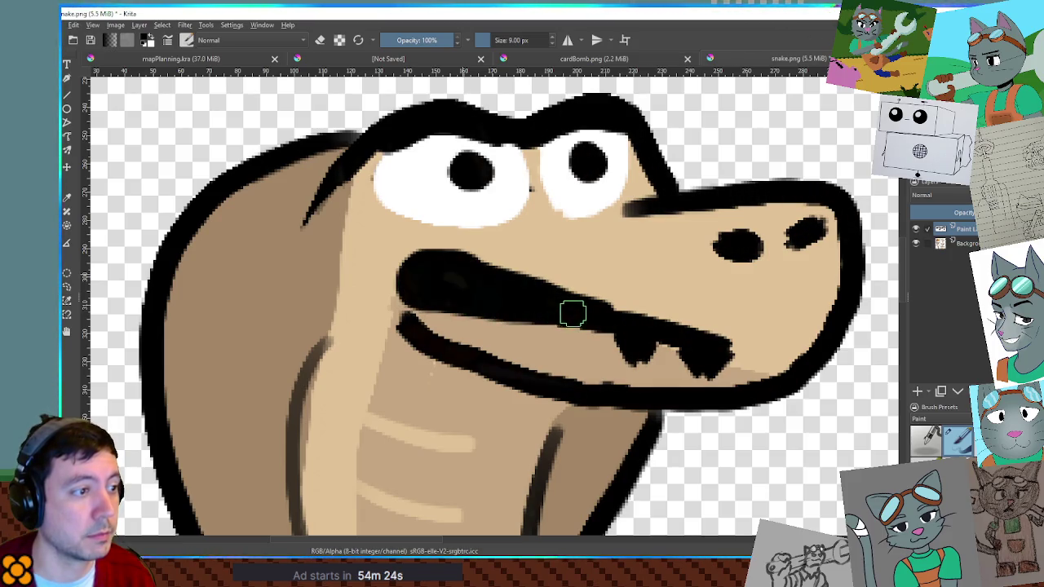
pyautogui.scroll(-5, 613, 319)
pyautogui.scroll(5, 479, 281)
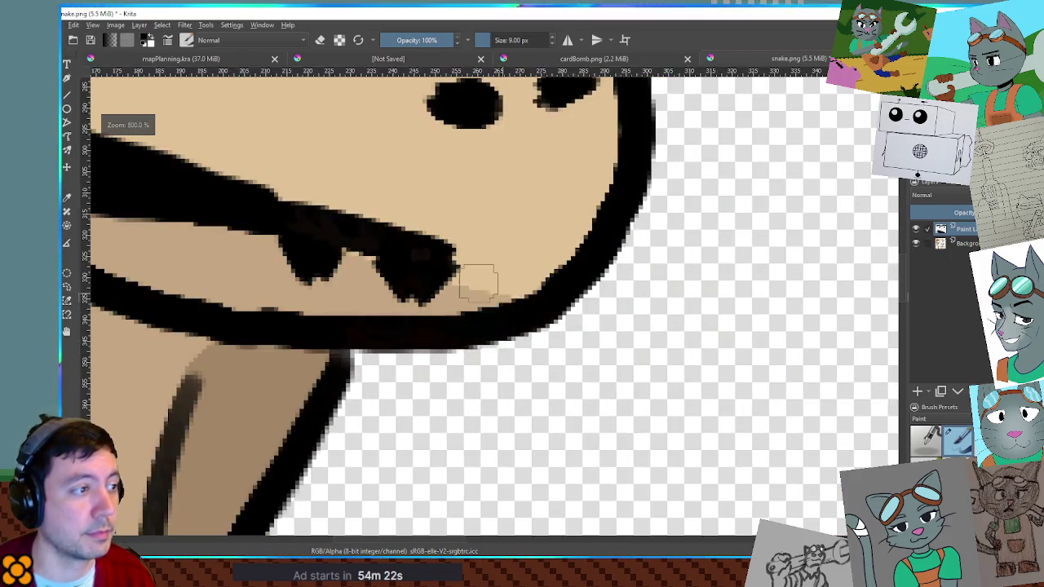
pyautogui.scroll(-5, 479, 281)
pyautogui.scroll(5, 702, 196)
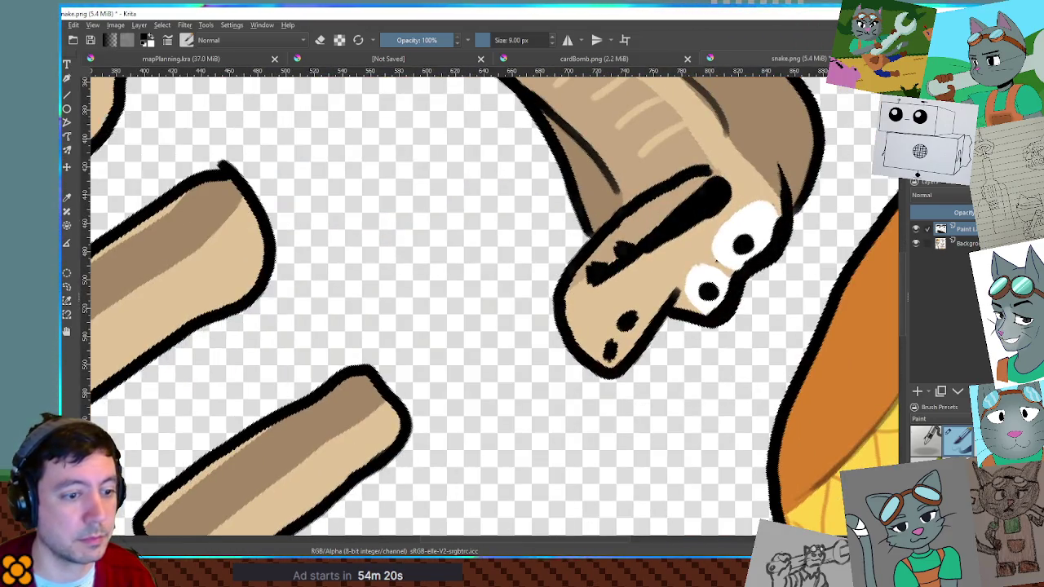
# Step: Reset the canvas rotation and move the surprised face off the head beside it
pyautogui.press('5')
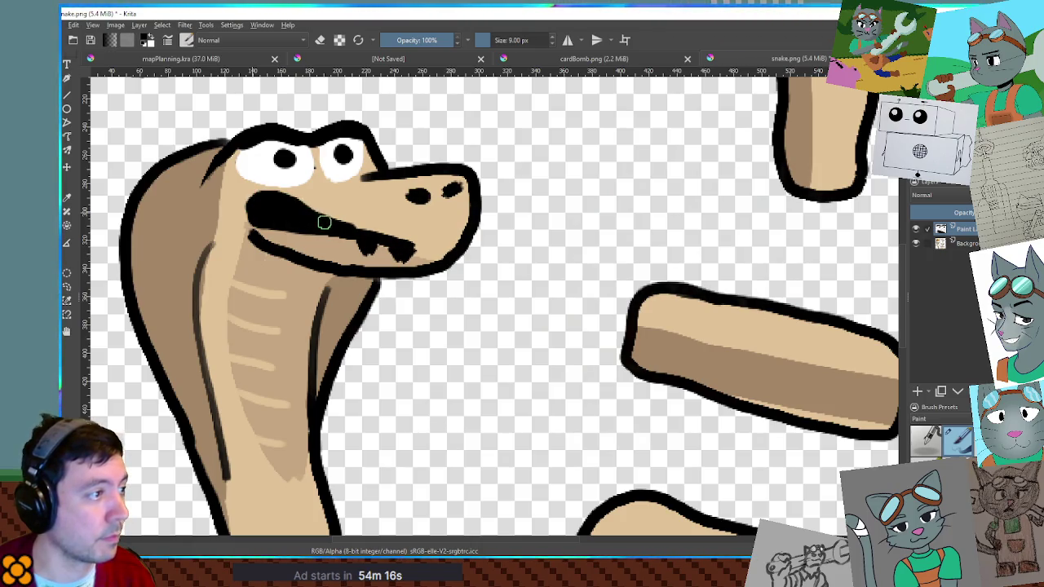
pyautogui.scroll(-5, 514, 262)
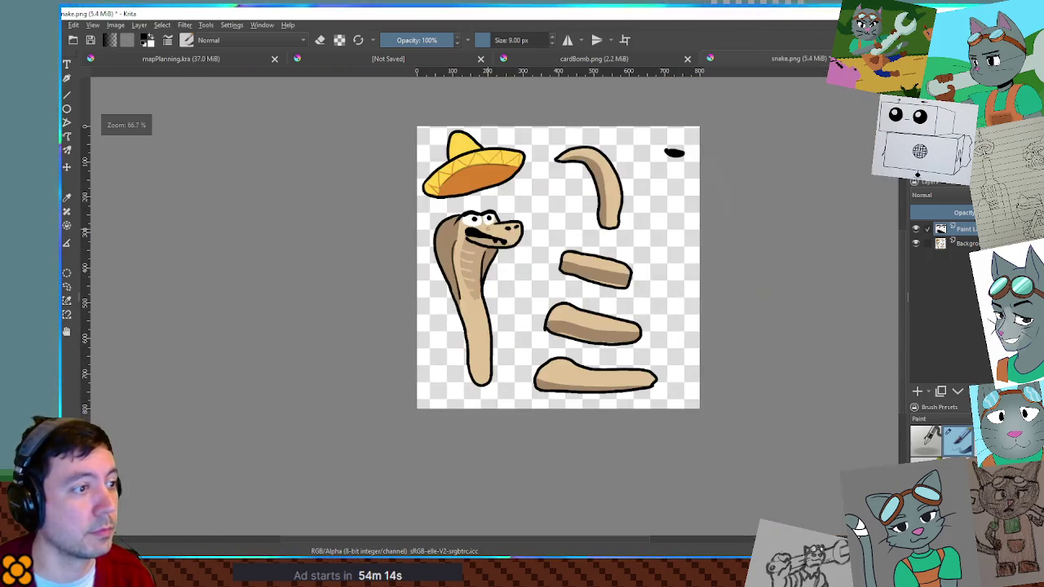
pyautogui.scroll(5, 546, 244)
pyautogui.scroll(-5, 383, 217)
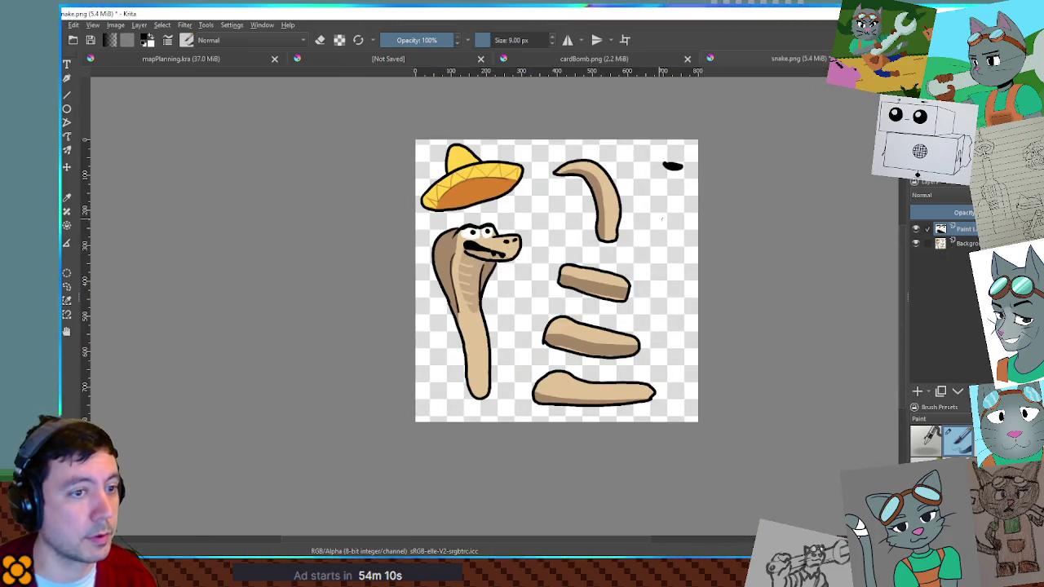
pyautogui.scroll(2, 528, 220)
pyautogui.moveTo(412, 253)
pyautogui.mouseDown()
pyautogui.moveTo(554, 240)
pyautogui.moveTo(799, 192)
pyautogui.moveTo(804, 203)
pyautogui.mouseUp()
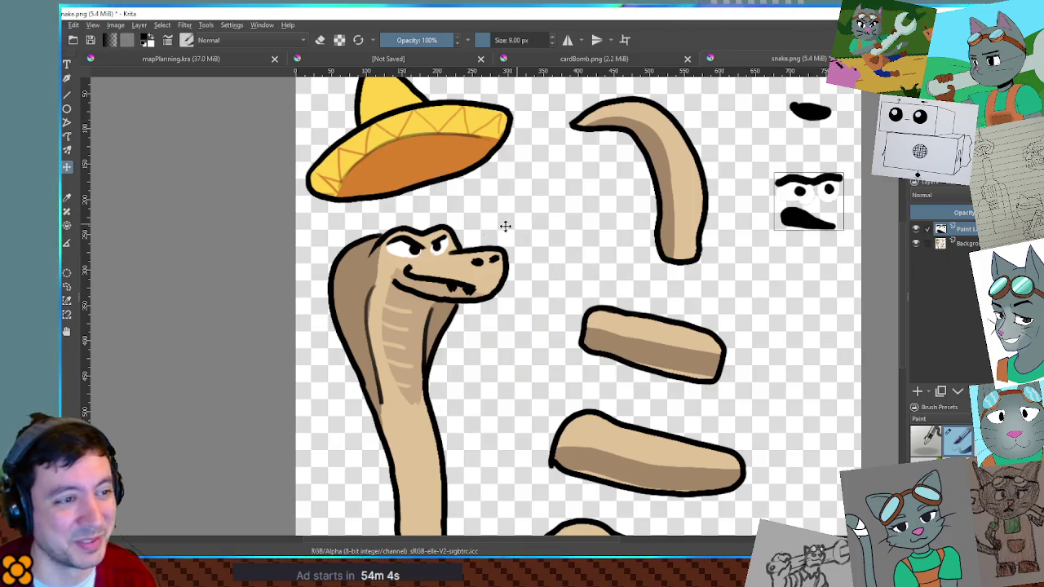
# Step: Add a paint layer, then undo back to the face sitting on the head
pyautogui.scroll(3, 505, 226)
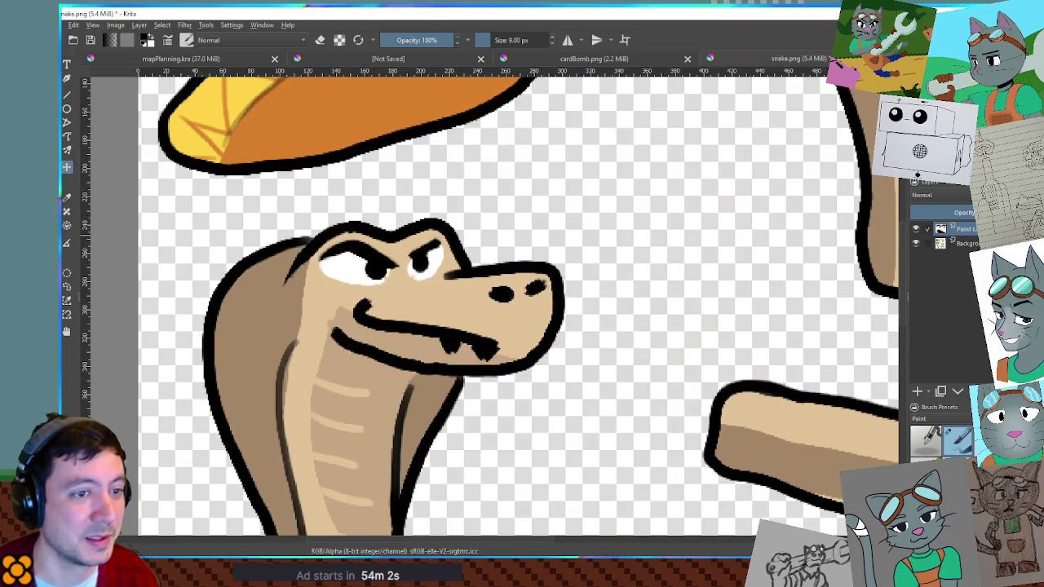
pyautogui.click(918, 392)
pyautogui.scroll(2, 496, 234)
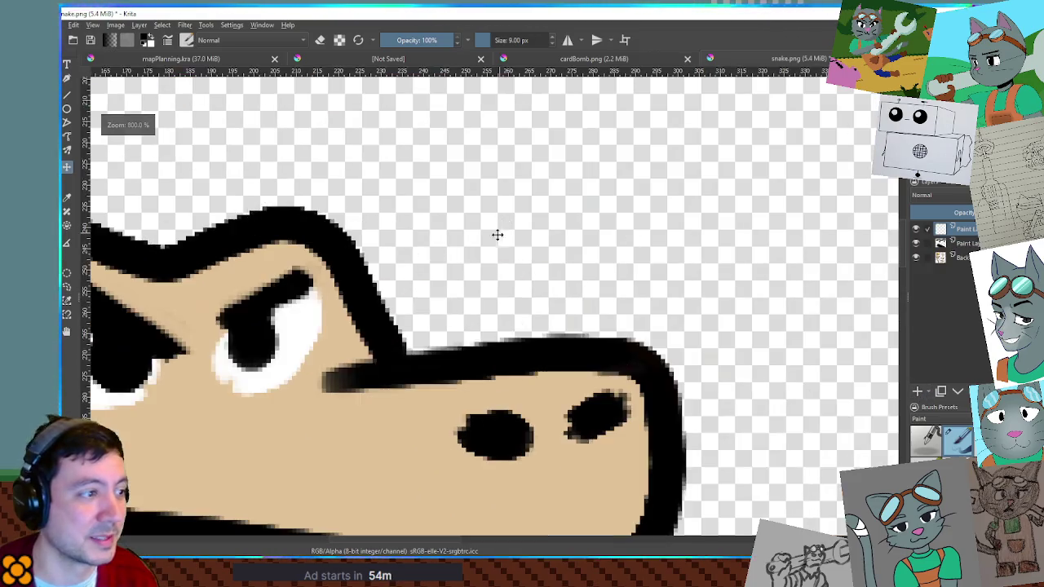
pyautogui.press('b')
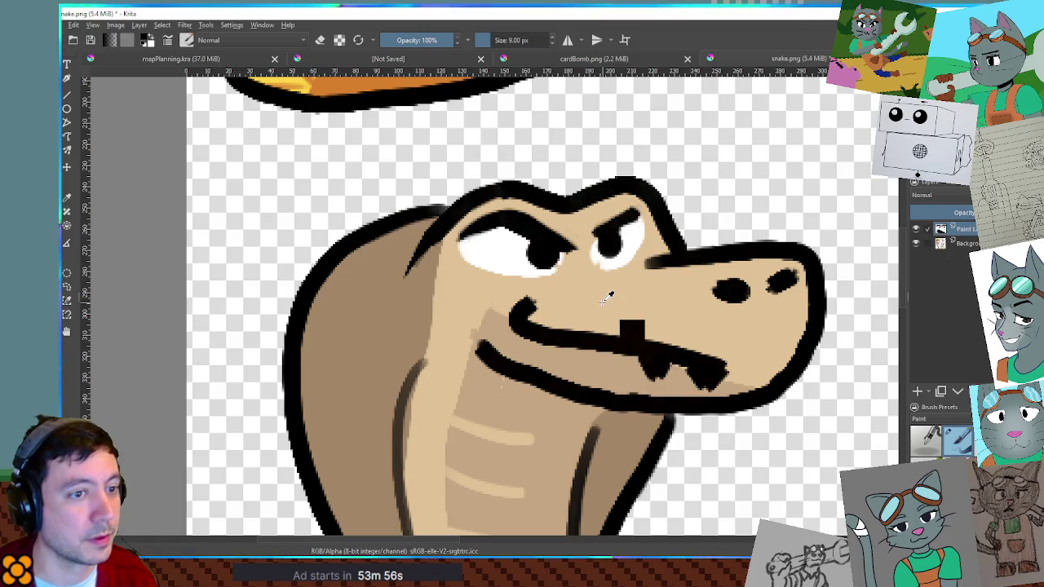
pyautogui.hotkey('ctrl', 'z')
pyautogui.hotkey('ctrl', 'z')
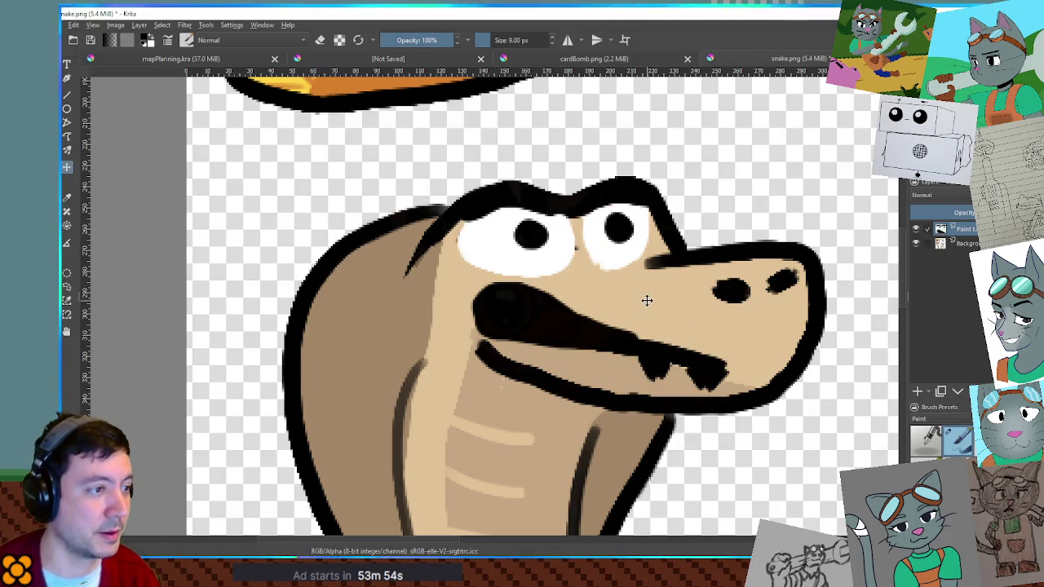
# Step: Nudge the surprised face three steps down, below the snake's head
pyautogui.press('Down')
pyautogui.press('Down')
pyautogui.press('Down')
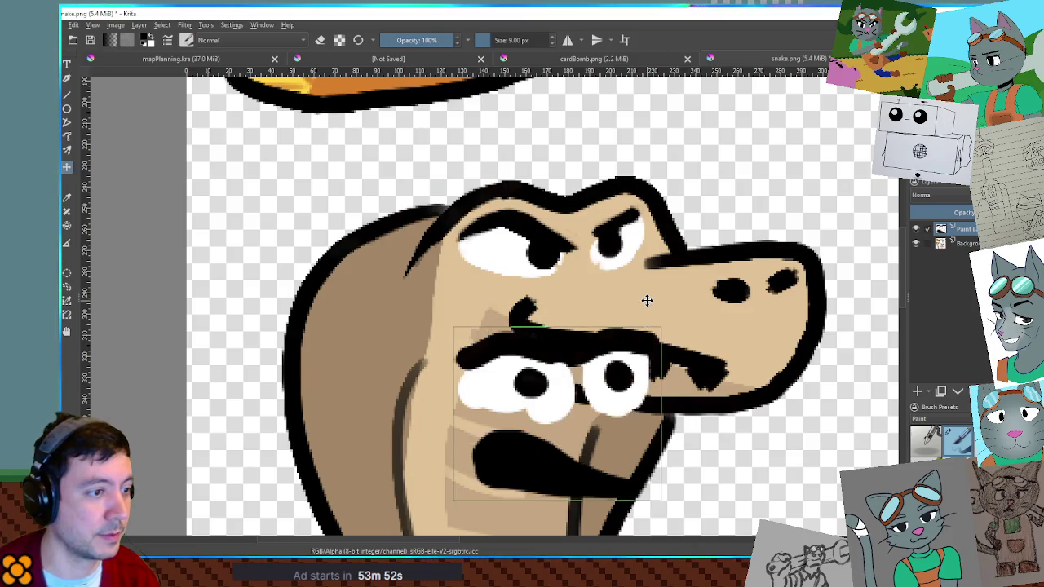
pyautogui.press('Down')
pyautogui.press('Down')
pyautogui.press('Down')
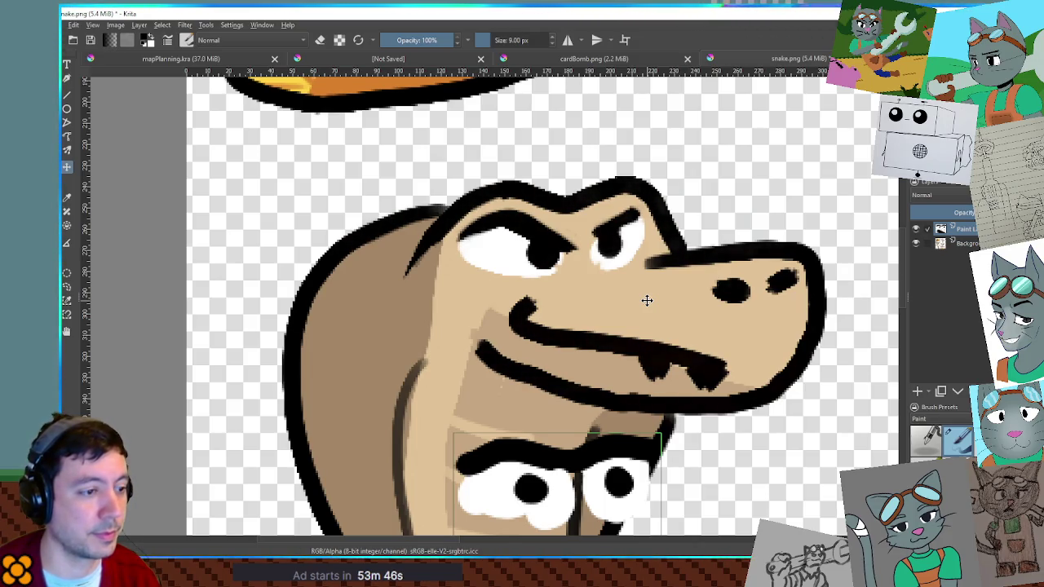
pyautogui.press('Down')
pyautogui.press('Down')
pyautogui.press('Down')
pyautogui.press('b')
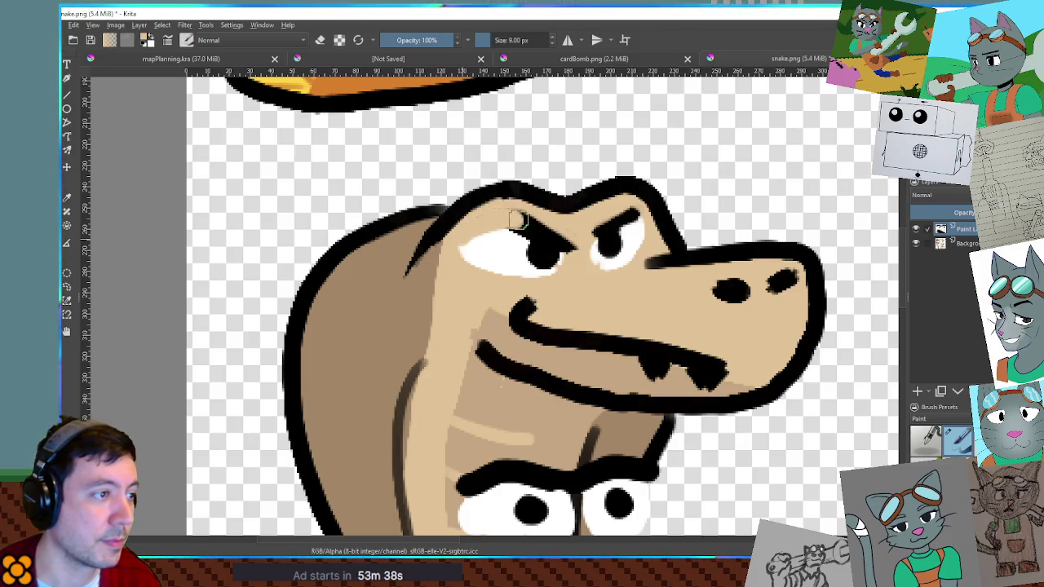
# Step: Paint tan over the snake's eyes to half-close them and extend the left brow line
pyautogui.moveTo(575, 251)
pyautogui.mouseDown()
pyautogui.moveTo(457, 238)
pyautogui.moveTo(563, 248)
pyautogui.moveTo(518, 225)
pyautogui.moveTo(479, 225)
pyautogui.moveTo(537, 235)
pyautogui.moveTo(513, 229)
pyautogui.mouseUp()
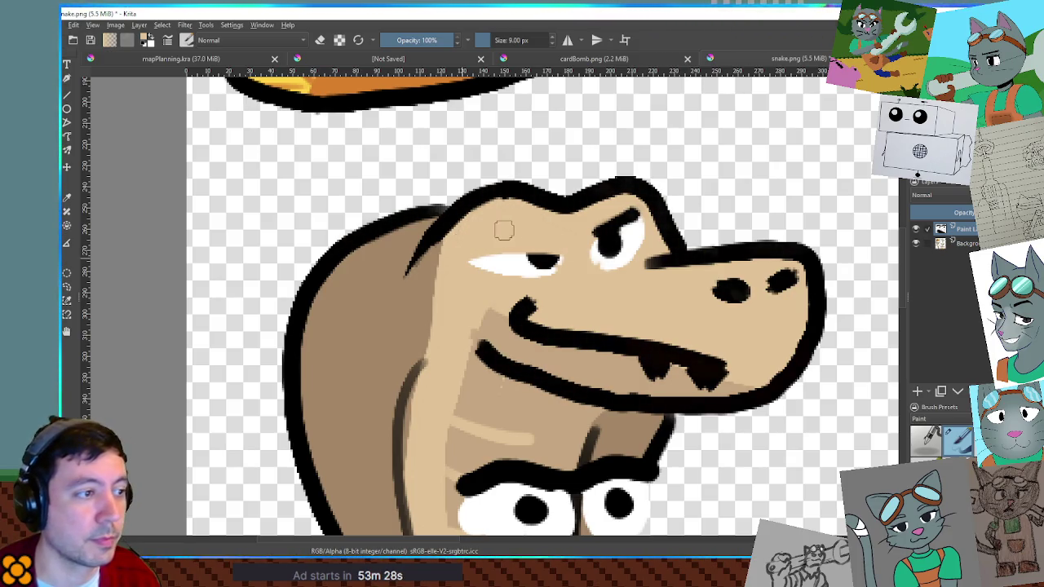
pyautogui.moveTo(602, 237); pyautogui.dragTo(636, 232)
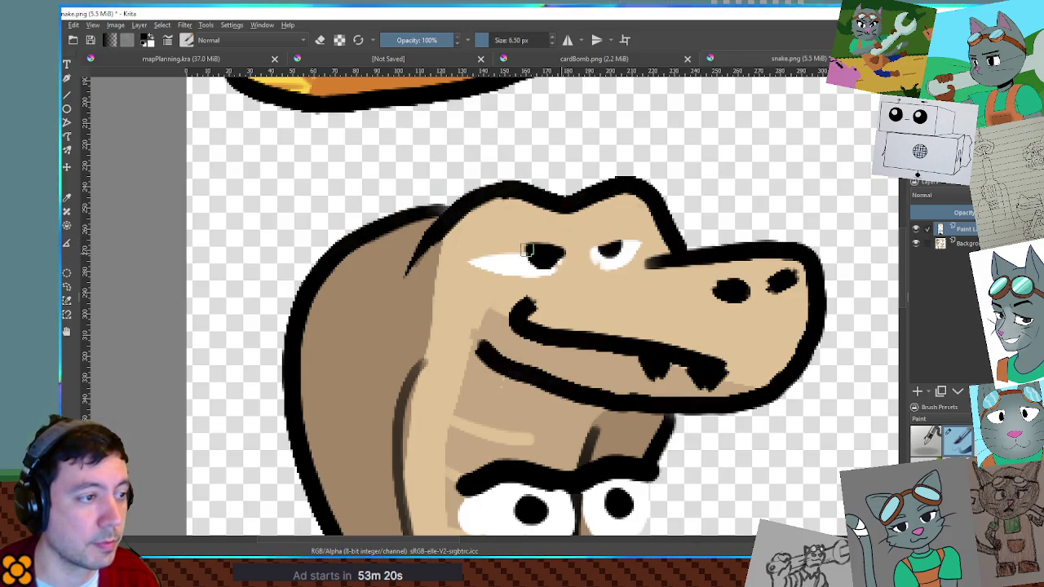
pyautogui.moveTo(501, 249); pyautogui.dragTo(476, 258)
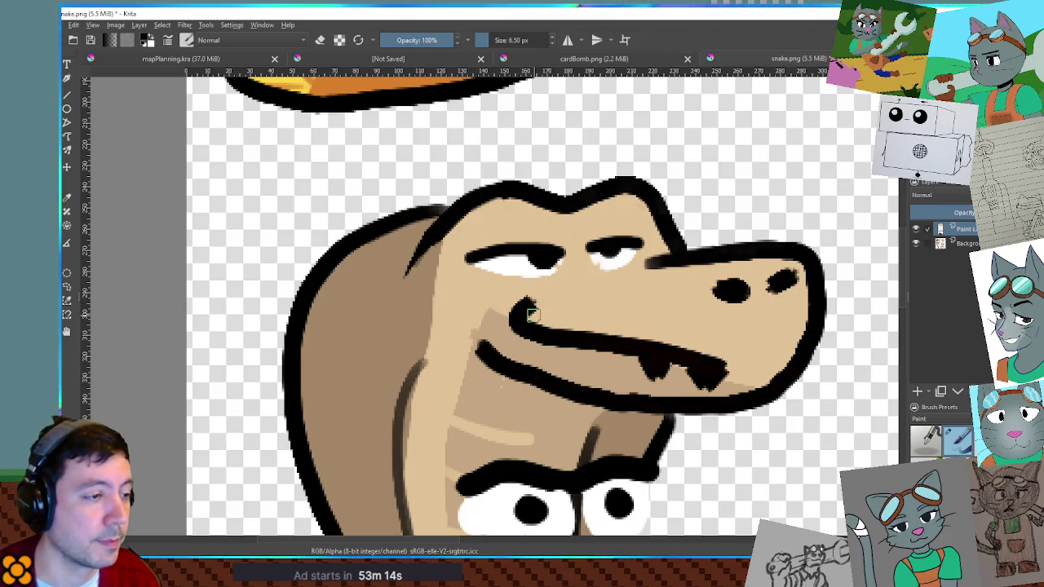
pyautogui.press(']')
pyautogui.press(']')
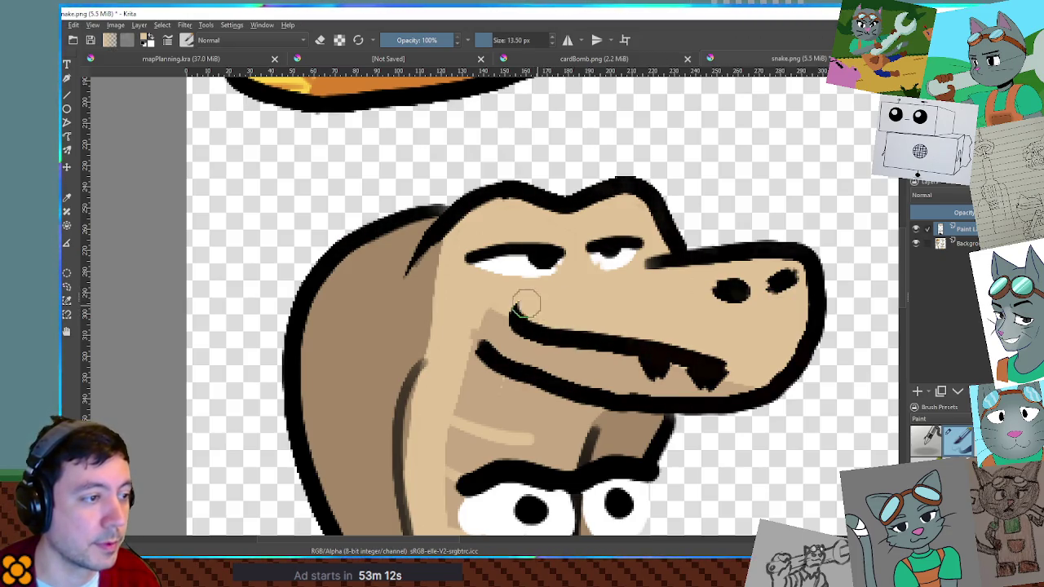
# Step: Drag the face-expression layer so the angry eyes line up on the snake's head
pyautogui.scroll(-3, 734, 338)
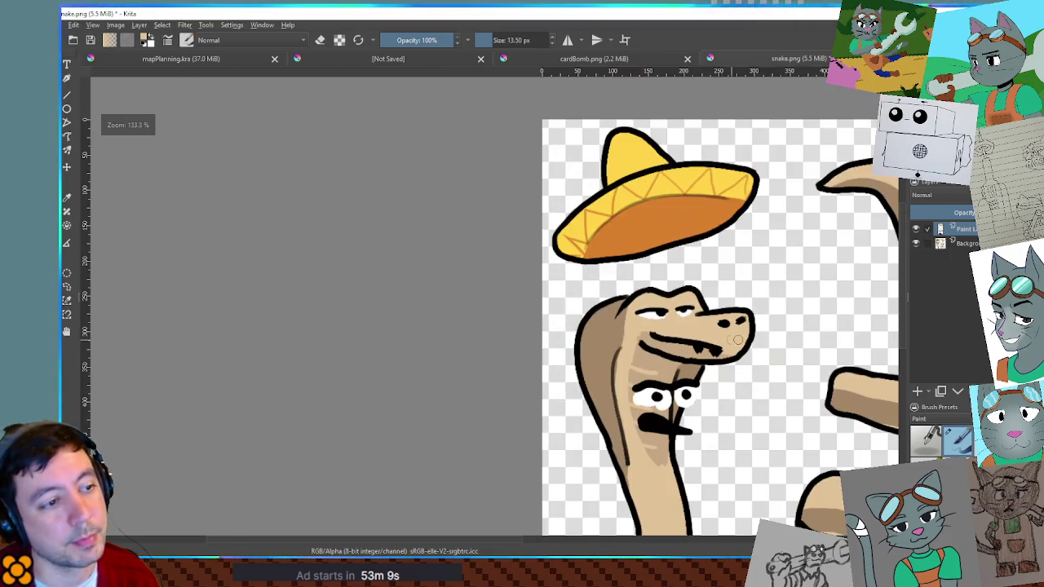
pyautogui.scroll(3, 764, 341)
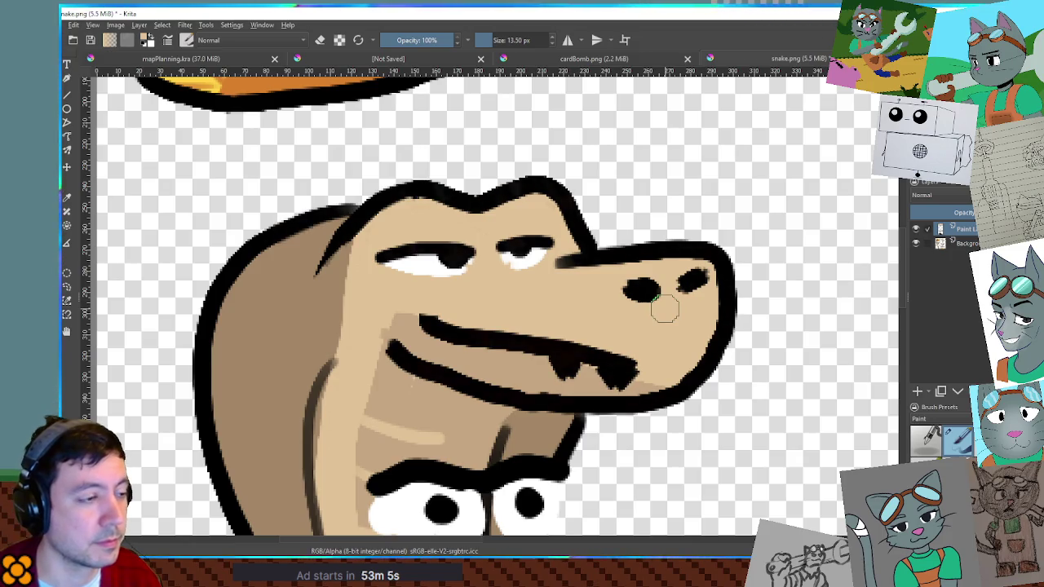
pyautogui.scroll(-2, 668, 308)
pyautogui.scroll(1, 669, 308)
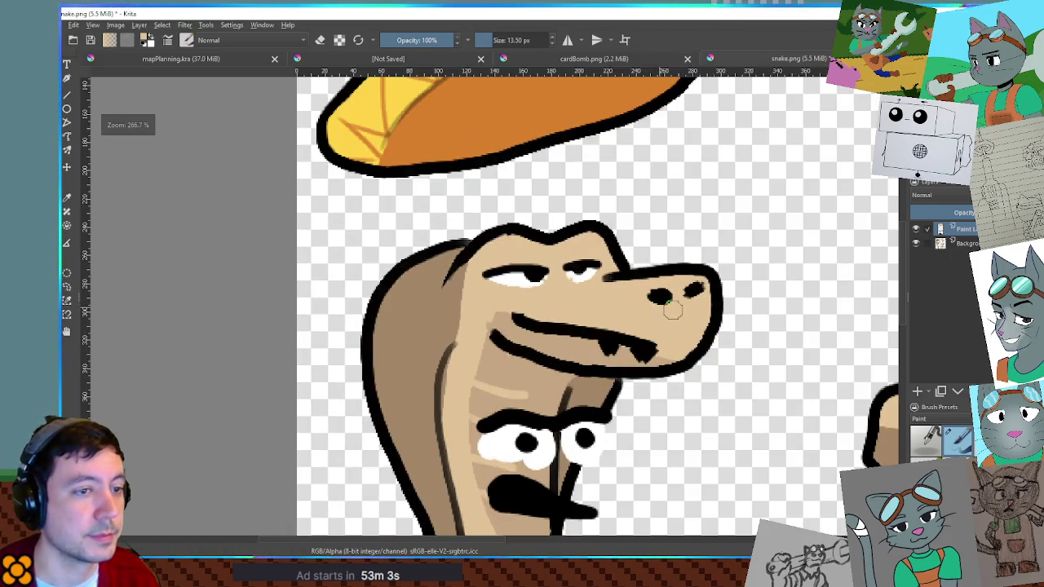
pyautogui.moveTo(545, 384)
pyautogui.mouseDown()
pyautogui.moveTo(544, 421)
pyautogui.moveTo(544, 191)
pyautogui.moveTo(544, 563)
pyautogui.mouseUp()
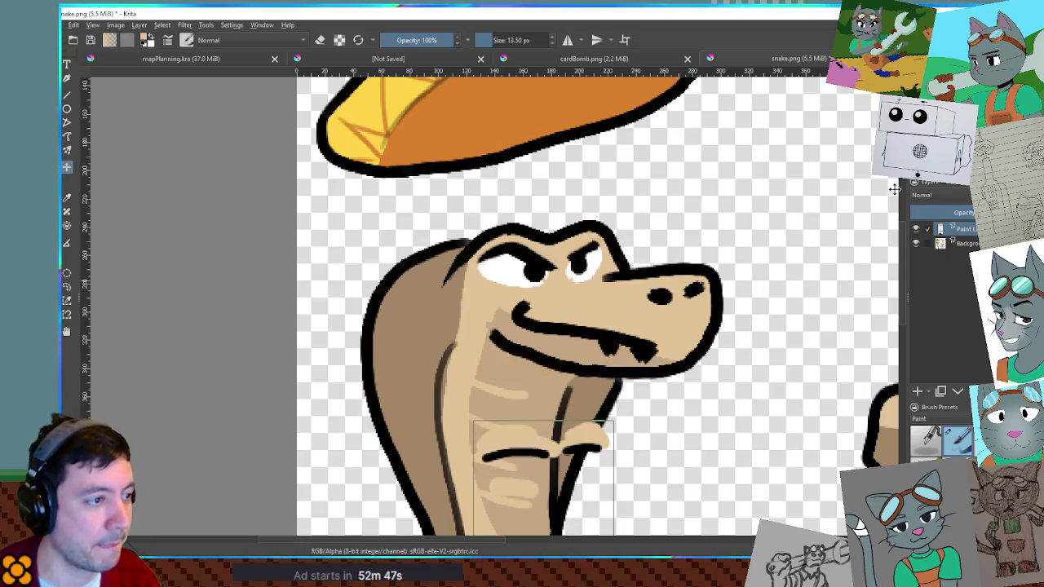
# Step: Cover the left eyebrow with skin tan and draw black closed-eye lines on both eyes
pyautogui.press('b')
pyautogui.scroll(3, 563, 245)
pyautogui.moveTo(548, 269)
pyautogui.mouseDown()
pyautogui.moveTo(514, 293)
pyautogui.moveTo(523, 296)
pyautogui.moveTo(482, 264)
pyautogui.moveTo(435, 261)
pyautogui.moveTo(383, 290)
pyautogui.moveTo(428, 300)
pyautogui.moveTo(427, 280)
pyautogui.moveTo(457, 308)
pyautogui.moveTo(529, 308)
pyautogui.moveTo(613, 279)
pyautogui.moveTo(610, 261)
pyautogui.moveTo(543, 285)
pyautogui.mouseUp()
pyautogui.press('[')
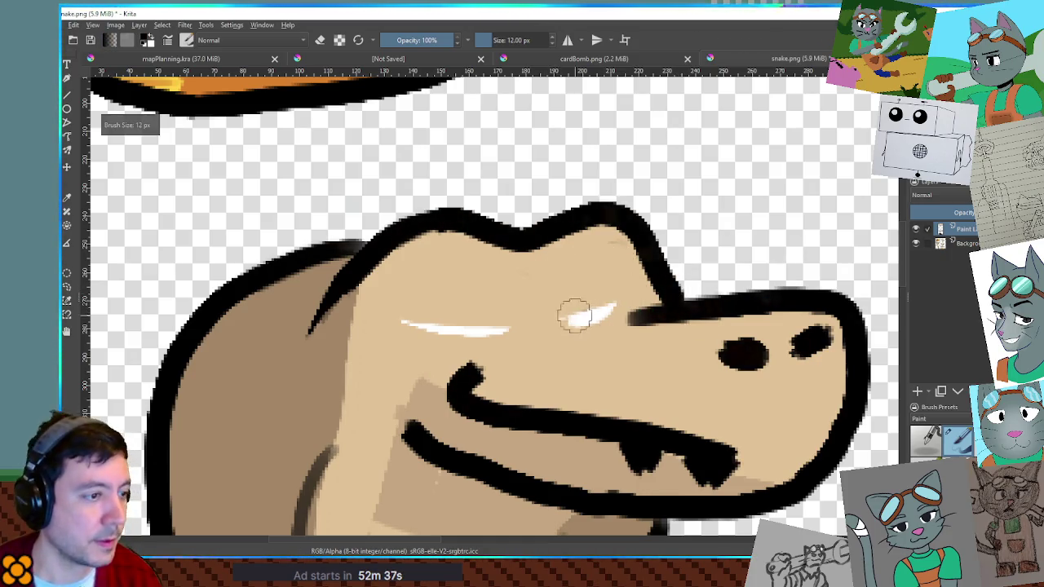
pyautogui.moveTo(581, 319); pyautogui.dragTo(627, 302)
pyautogui.moveTo(500, 330)
pyautogui.mouseDown()
pyautogui.moveTo(412, 322)
pyautogui.moveTo(506, 330)
pyautogui.mouseUp()
pyautogui.press(']')
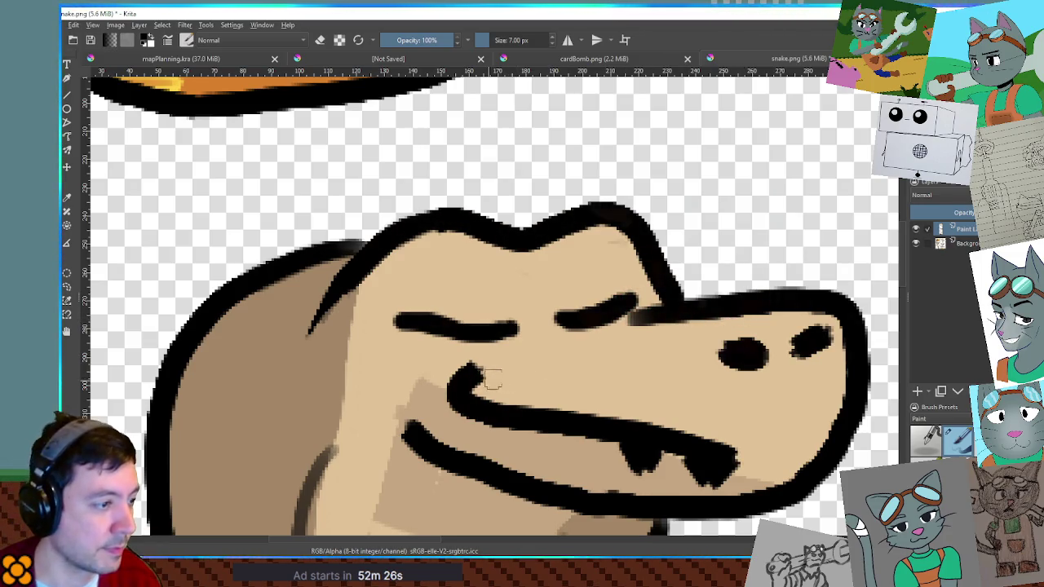
# Step: Undo the mouth-corner tick, then repaint a smaller curved mouth corner trimmed with skin tan
pyautogui.hotkey('ctrl', 'z')
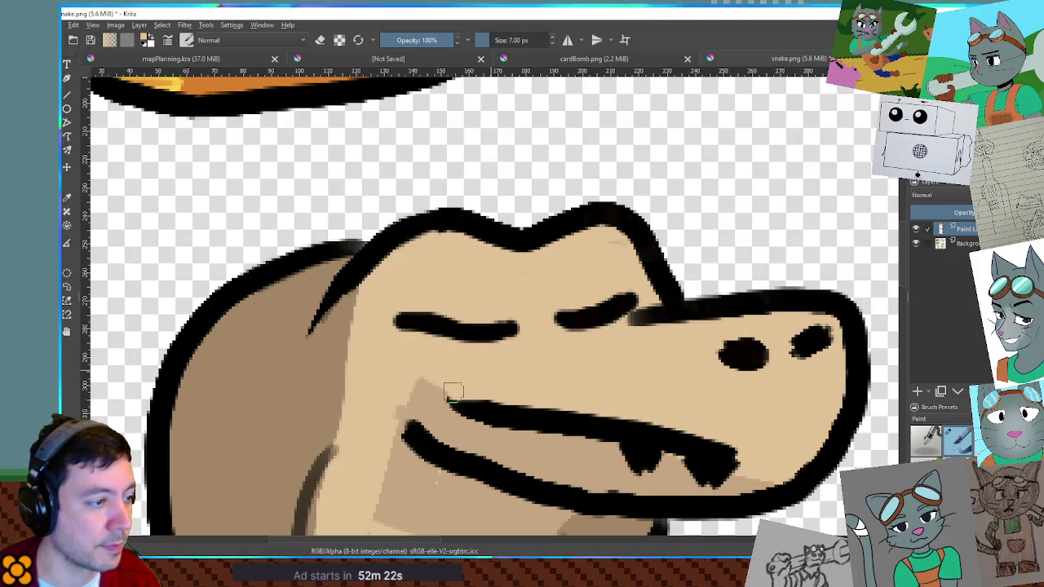
pyautogui.moveTo(472, 366)
pyautogui.mouseDown()
pyautogui.moveTo(494, 413)
pyautogui.moveTo(483, 415)
pyautogui.moveTo(598, 436)
pyautogui.mouseUp()
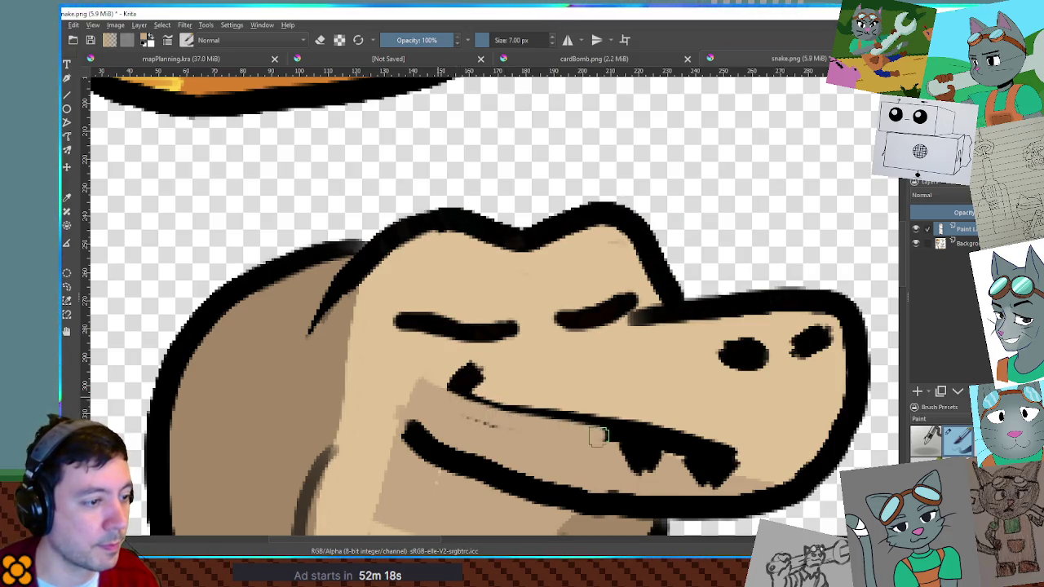
pyautogui.moveTo(481, 374); pyautogui.dragTo(505, 403)
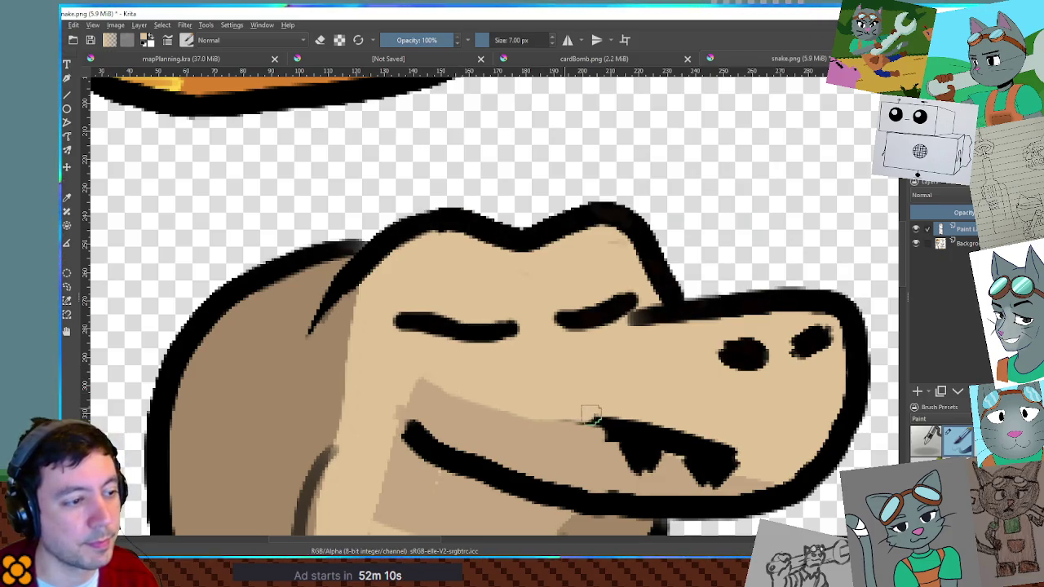
pyautogui.scroll(-5, 600, 430)
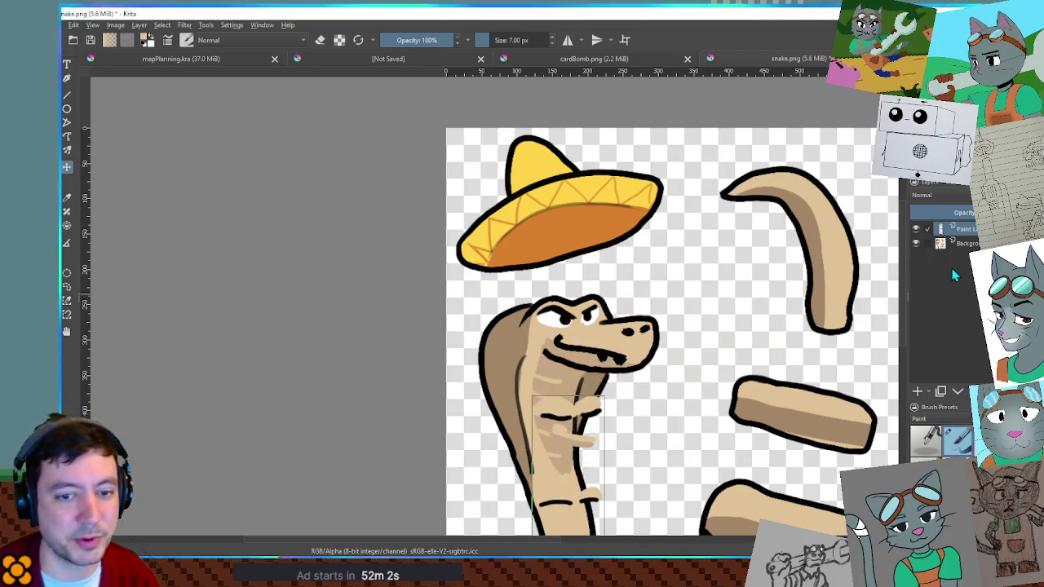
# Step: Enlarge the left eye's white over the brow, then paint sampled skin tan between the eyes
pyautogui.scroll(3, 616, 324)
pyautogui.scroll(1, 616, 324)
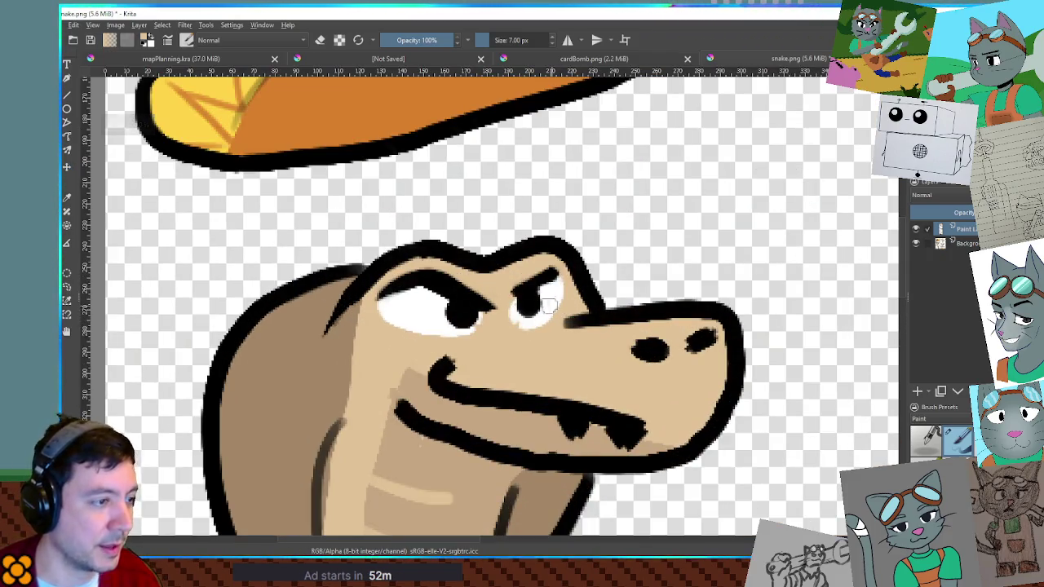
pyautogui.scroll(1, 522, 296)
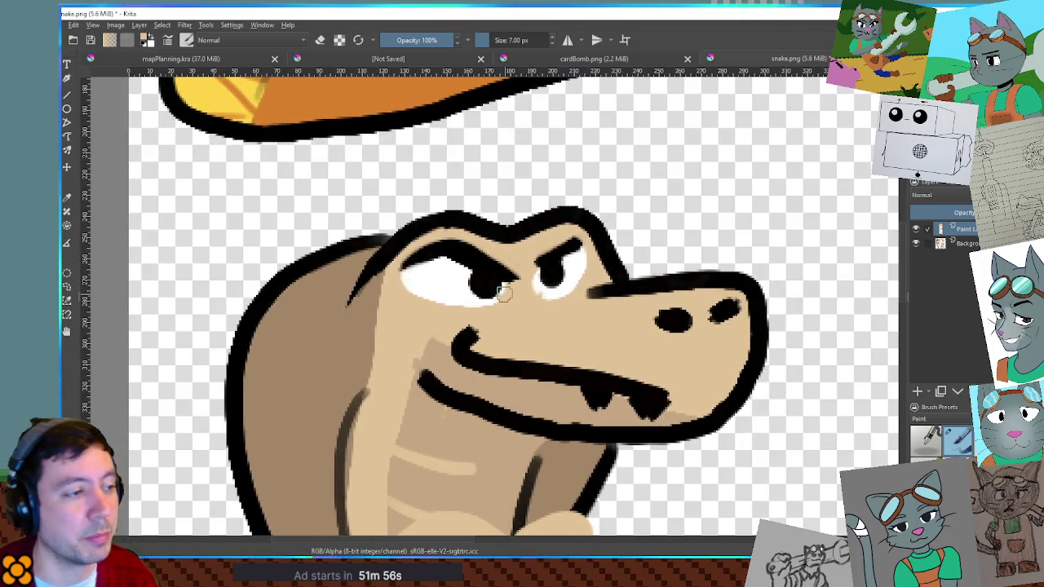
pyautogui.scroll(1, 470, 274)
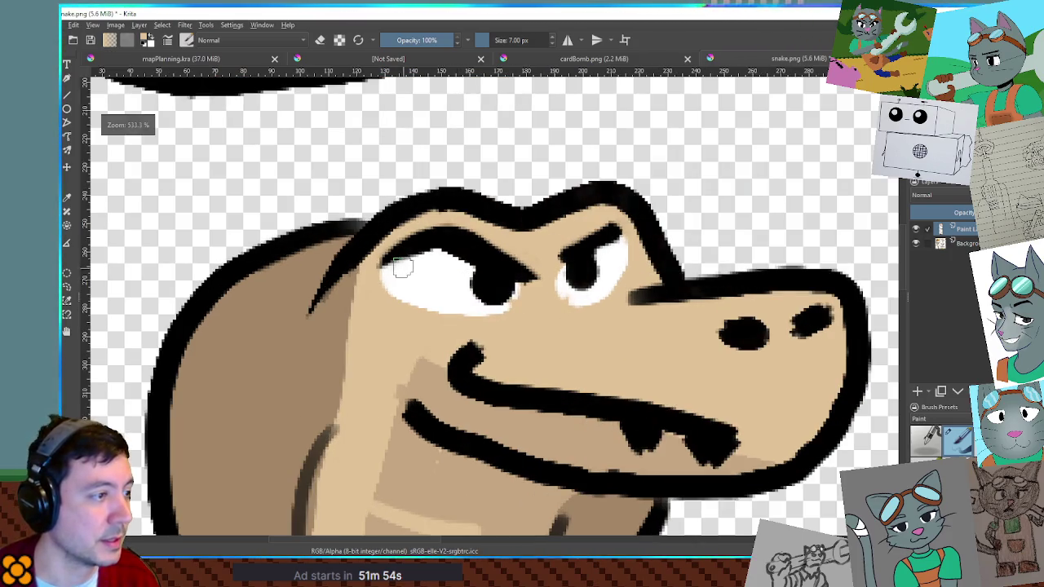
pyautogui.moveTo(454, 269)
pyautogui.mouseDown()
pyautogui.moveTo(510, 257)
pyautogui.moveTo(451, 260)
pyautogui.moveTo(487, 257)
pyautogui.moveTo(514, 237)
pyautogui.moveTo(443, 236)
pyautogui.moveTo(455, 243)
pyautogui.mouseUp()
pyautogui.keyDown('ctrl'); pyautogui.click(528, 274); pyautogui.keyUp('ctrl')
pyautogui.moveTo(525, 269)
pyautogui.mouseDown()
pyautogui.moveTo(525, 257)
pyautogui.moveTo(533, 288)
pyautogui.moveTo(547, 291)
pyautogui.mouseUp()
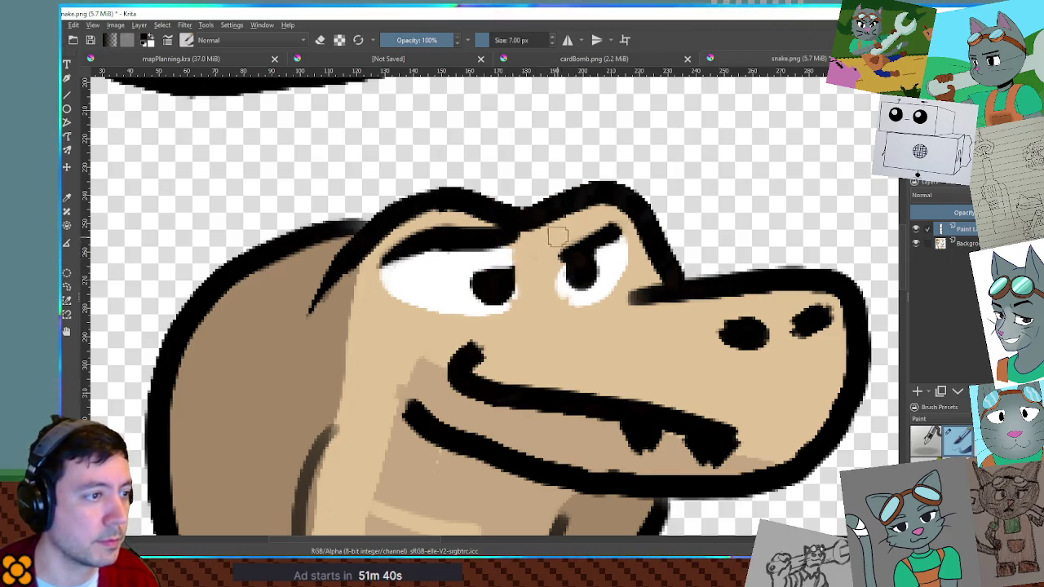
# Step: Add a raised black brow above the right eye, whiten its pupil top, and cover the mouth-corner join with tan
pyautogui.moveTo(574, 237)
pyautogui.mouseDown()
pyautogui.moveTo(612, 238)
pyautogui.moveTo(593, 219)
pyautogui.mouseUp()
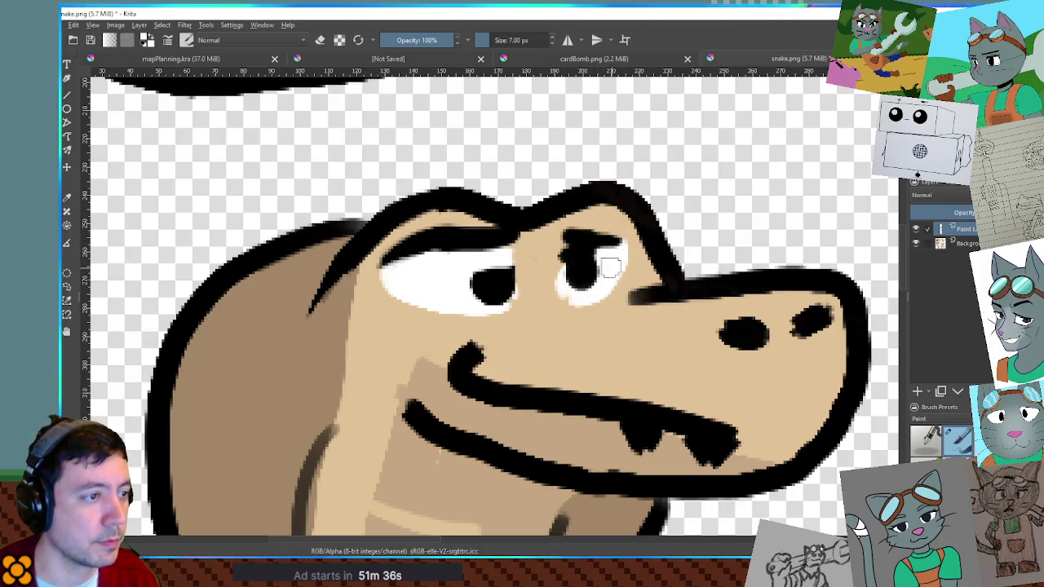
pyautogui.moveTo(588, 253); pyautogui.dragTo(569, 261)
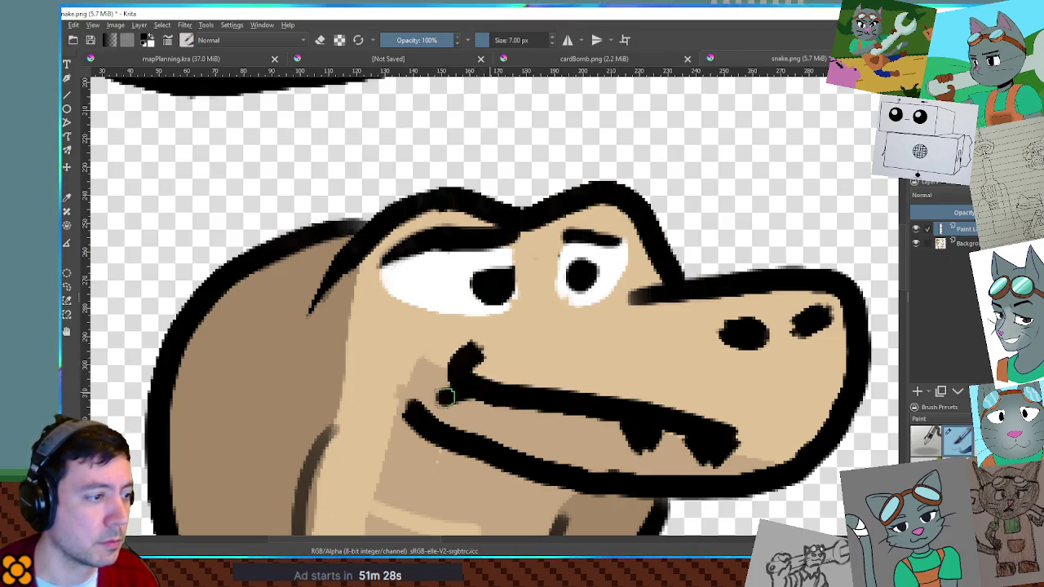
pyautogui.moveTo(441, 392)
pyautogui.mouseDown()
pyautogui.moveTo(454, 396)
pyautogui.moveTo(478, 350)
pyautogui.mouseUp()
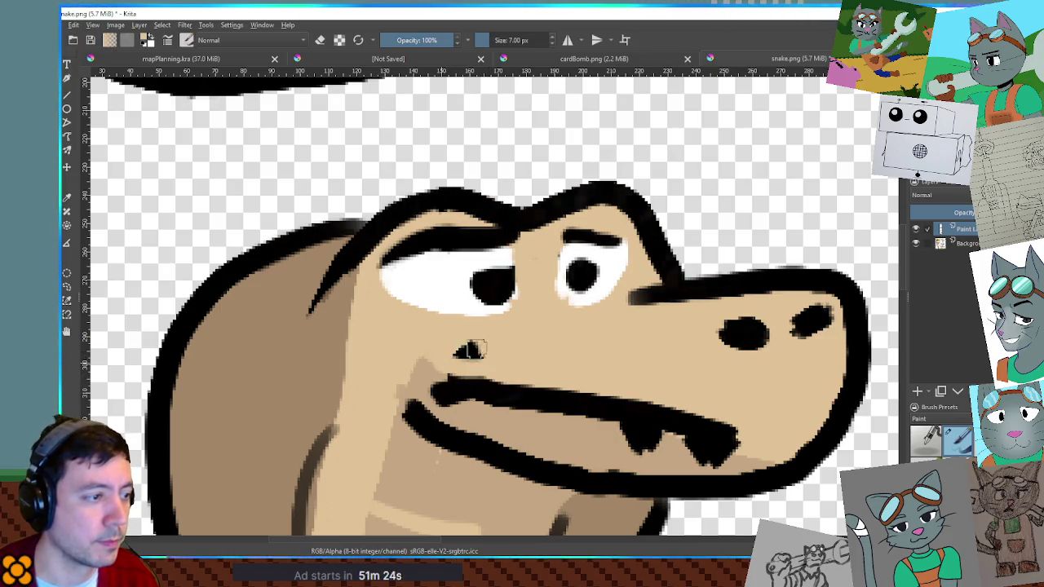
pyautogui.press('2')
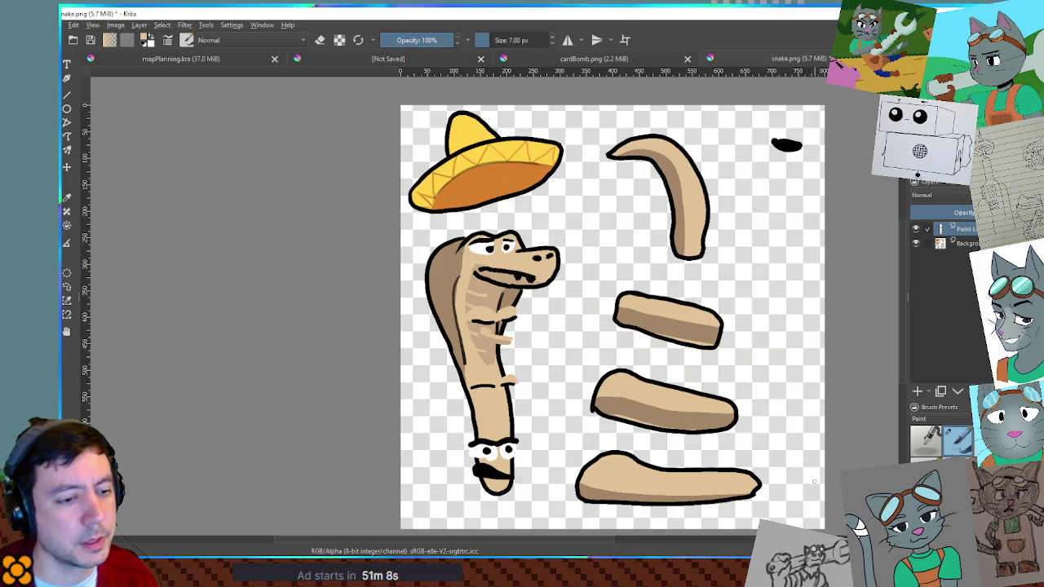
pyautogui.hotkey('alt', 'Tab')
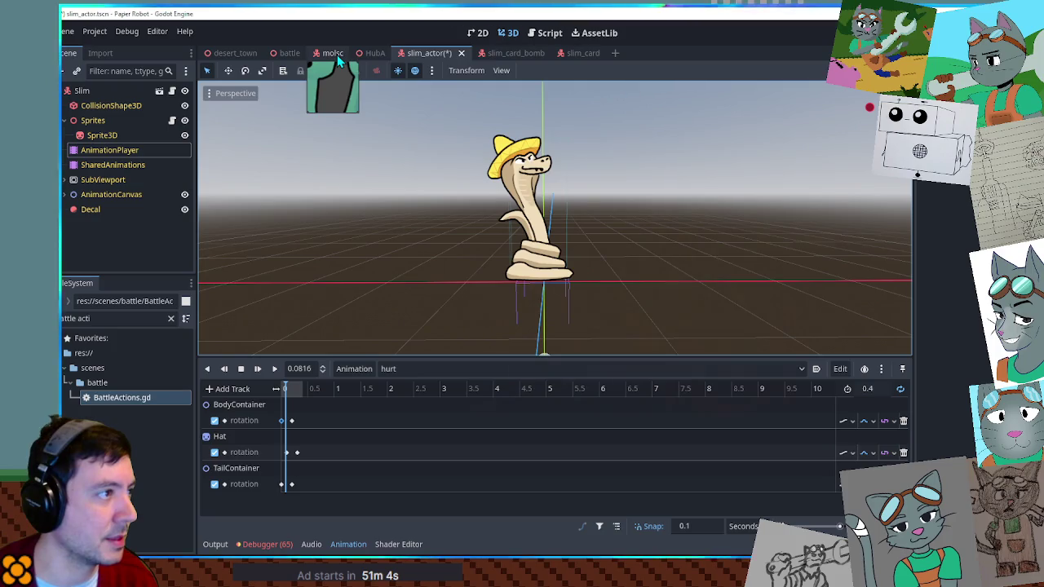
# Step: Filter Godot's FileSystem for 'acto' and open the mouse_actor.tscn scene
pyautogui.click(107, 319)
pyautogui.press('BackSpace')
pyautogui.press('BackSpace')
pyautogui.press('BackSpace')
pyautogui.write('acto')
pyautogui.scroll(-5, 135, 426)
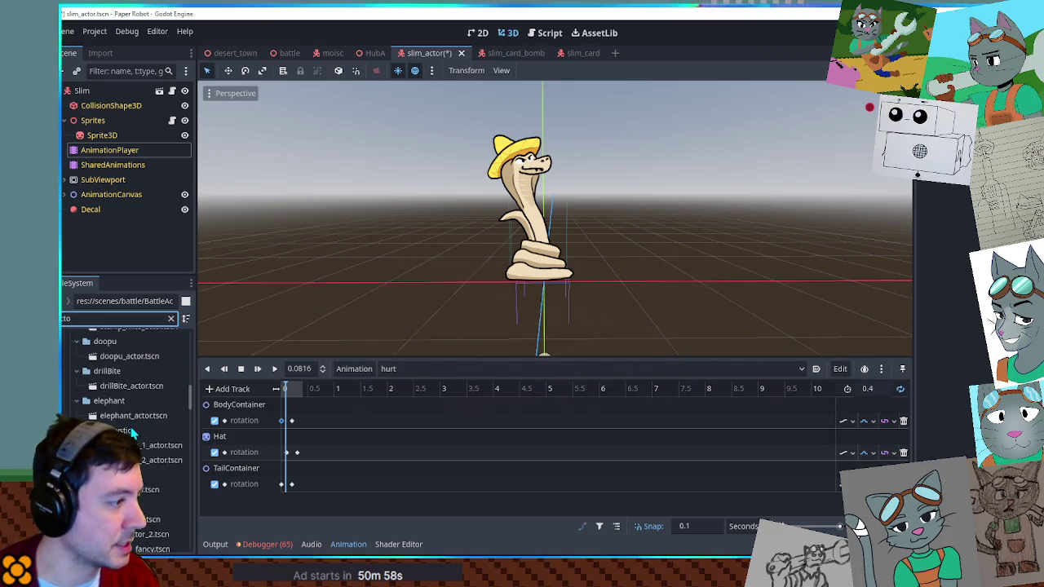
pyautogui.scroll(-3, 130, 432)
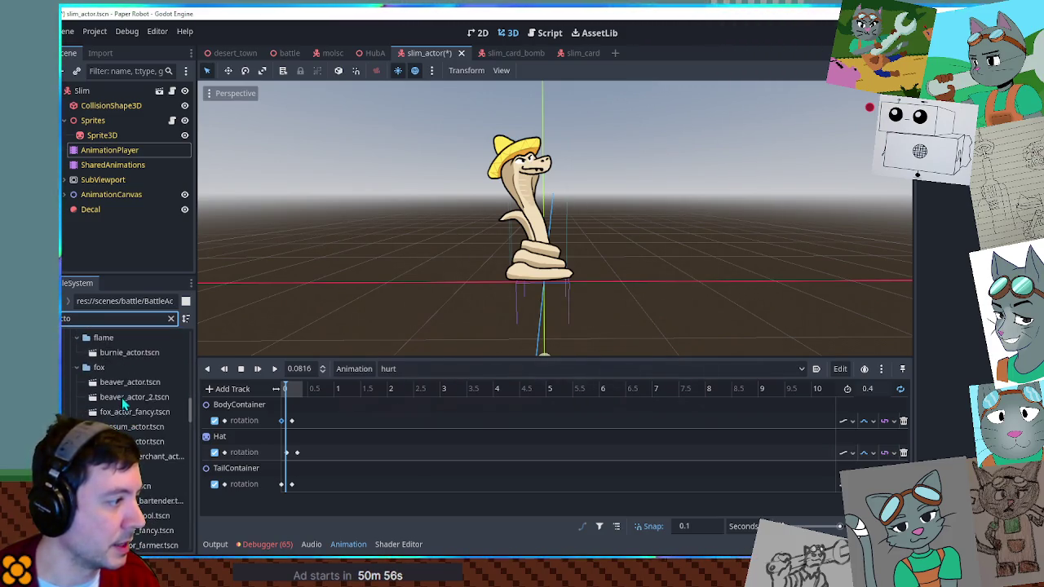
pyautogui.scroll(-5, 125, 400)
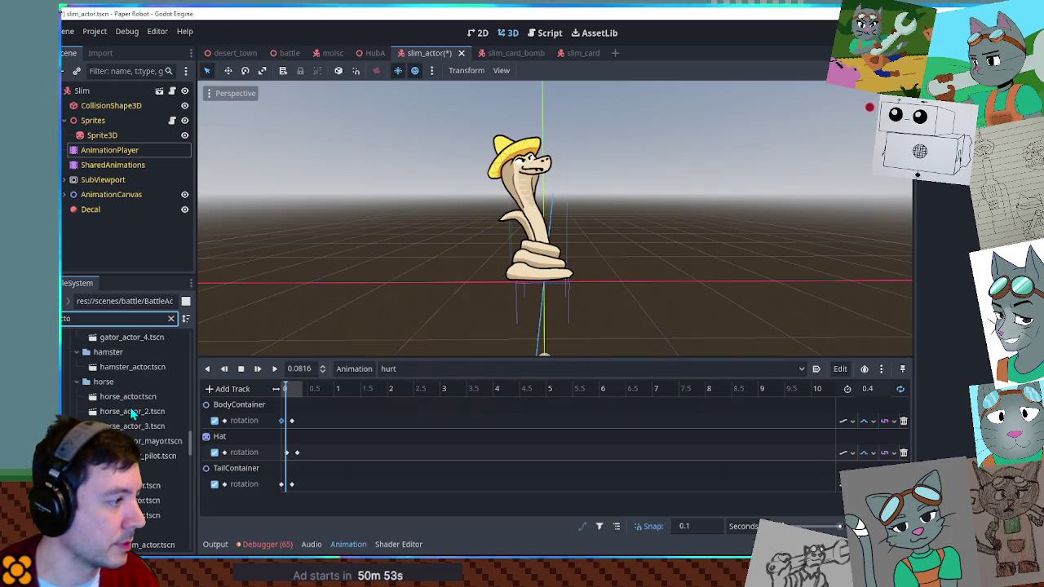
pyautogui.scroll(-3, 126, 416)
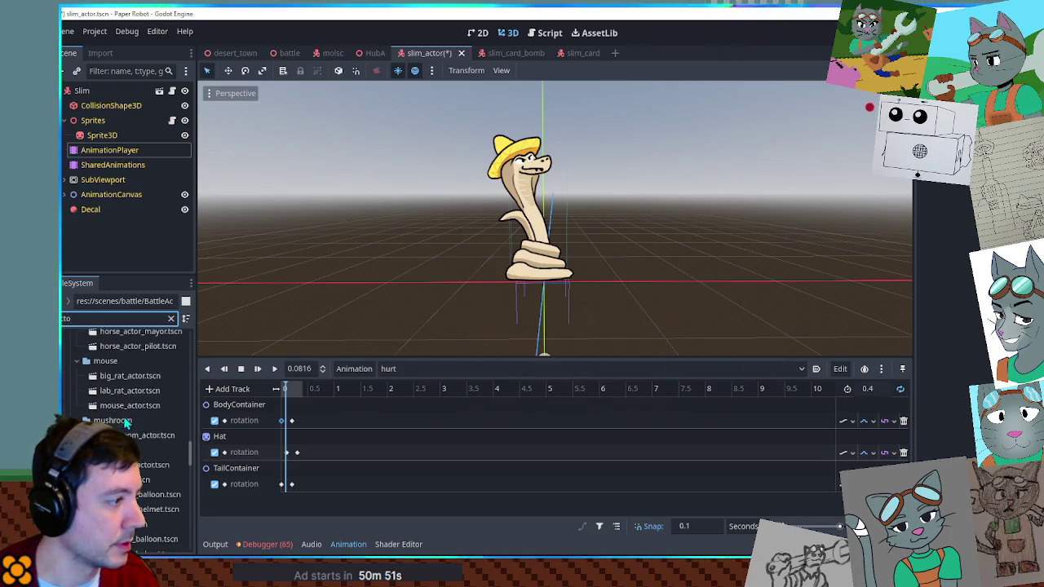
pyautogui.doubleClick(126, 406)
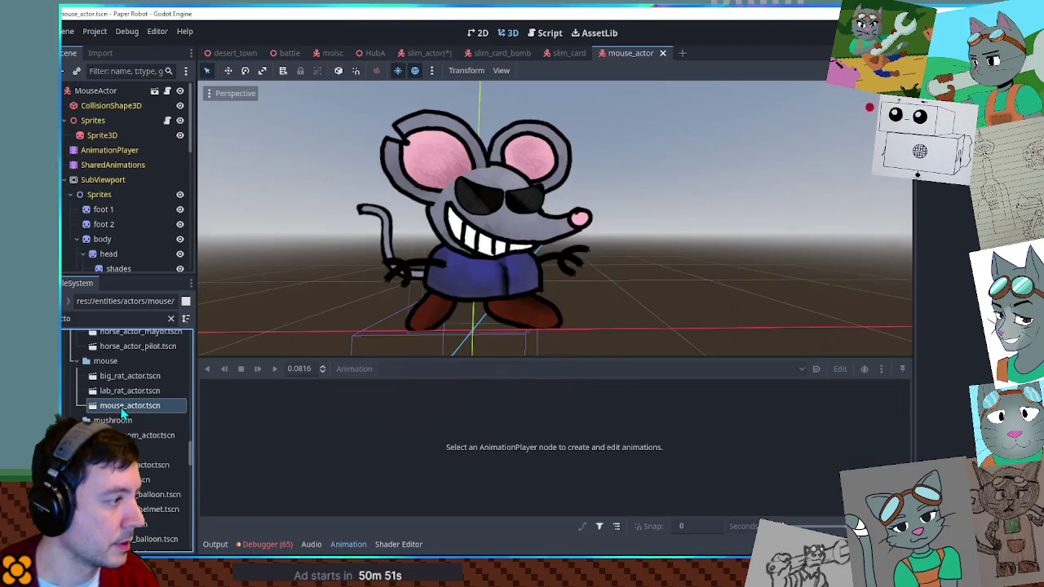
# Step: Review the mouse's AnimationPlayer animation list, then return to the snake sprite in Krita
pyautogui.click(96, 150)
pyautogui.click(408, 368)
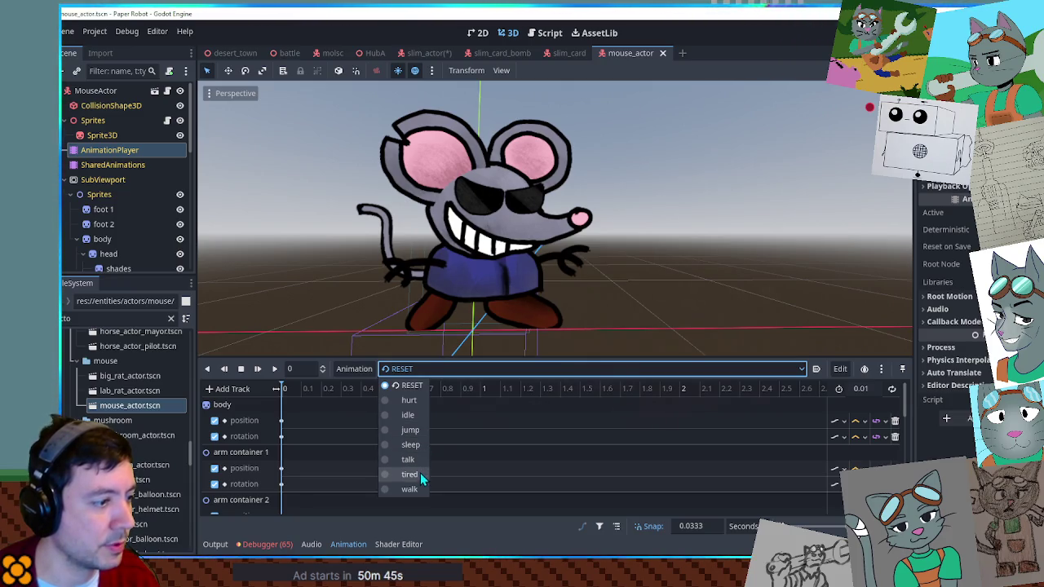
pyautogui.click(536, 468)
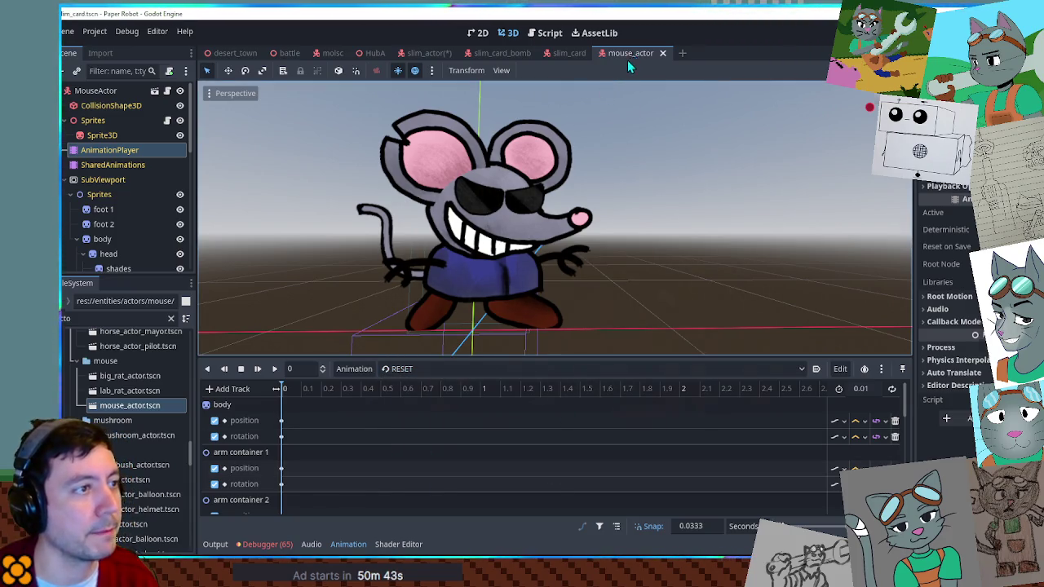
pyautogui.click(569, 53)
pyautogui.hotkey('alt', 'Tab')
pyautogui.press('t')
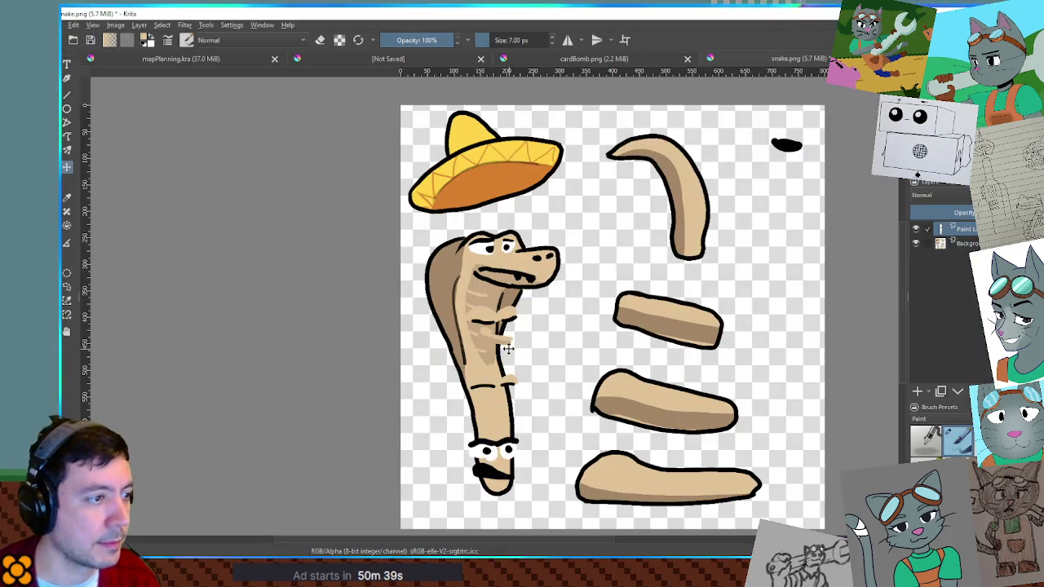
# Step: Move the face-expression column to the sheet's right edge and save snake.png with default PNG options
pyautogui.moveTo(508, 349); pyautogui.dragTo(764, 253)
pyautogui.moveTo(804, 301); pyautogui.dragTo(810, 295)
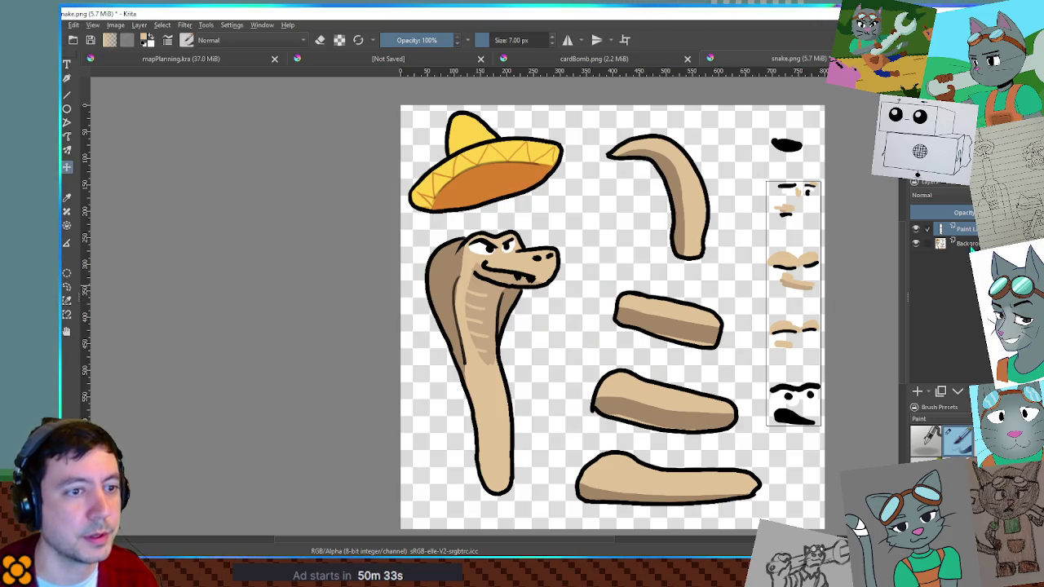
pyautogui.hotkey('ctrl', 's')
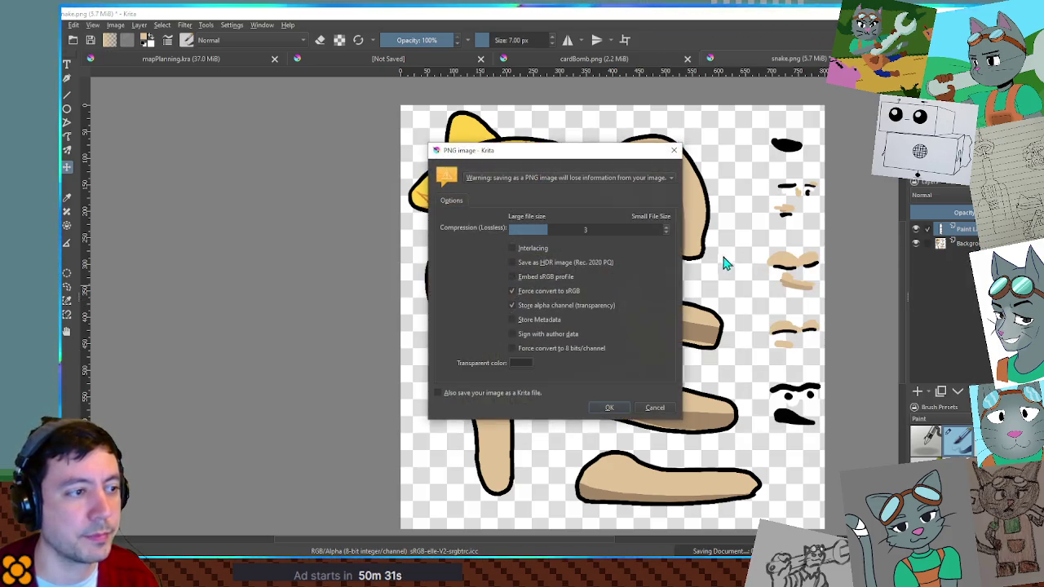
pyautogui.click(616, 406)
pyautogui.hotkey('alt', 'Tab')
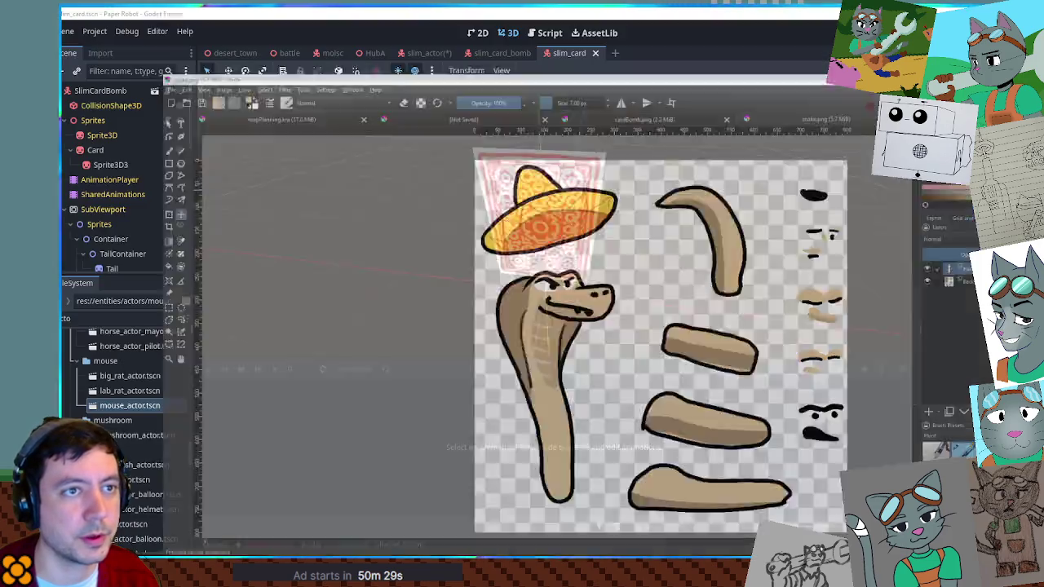
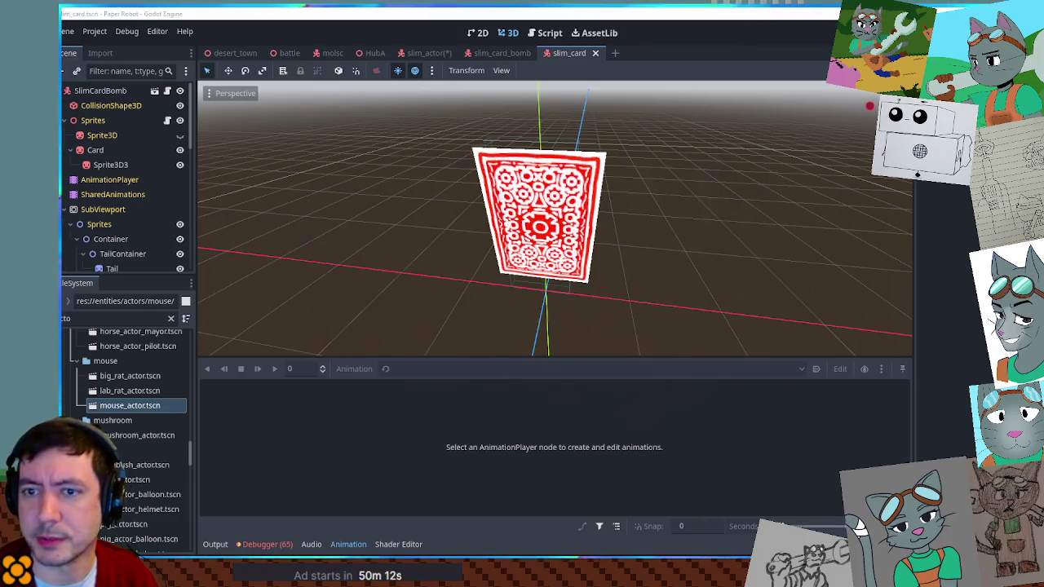
# Step: Filter the project files to 'snake', open the snake actor folder, and close the slim_card scene
pyautogui.click(114, 318)
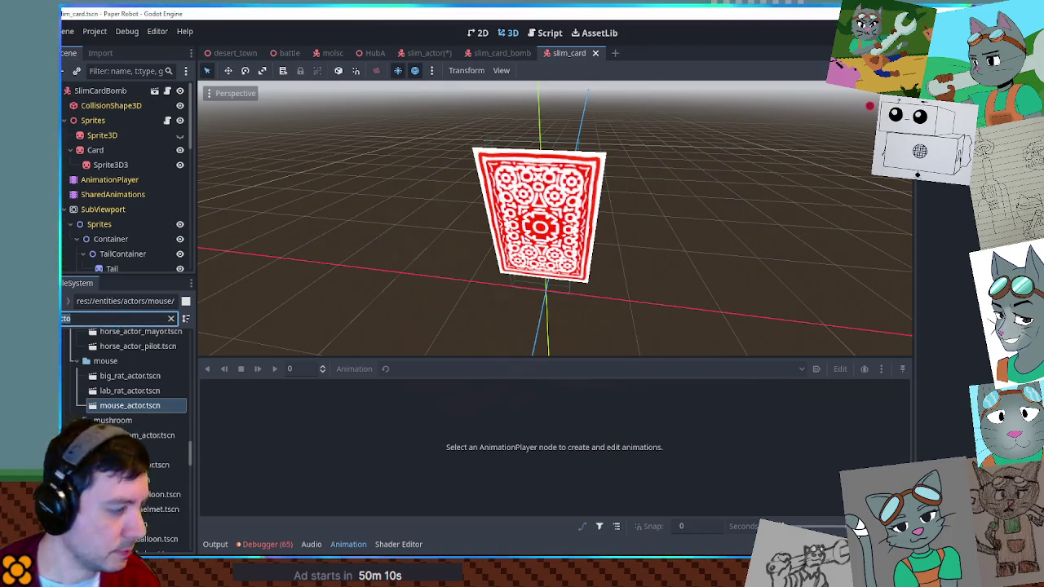
pyautogui.hotkey('ctrl', 'a')
pyautogui.write('snake')
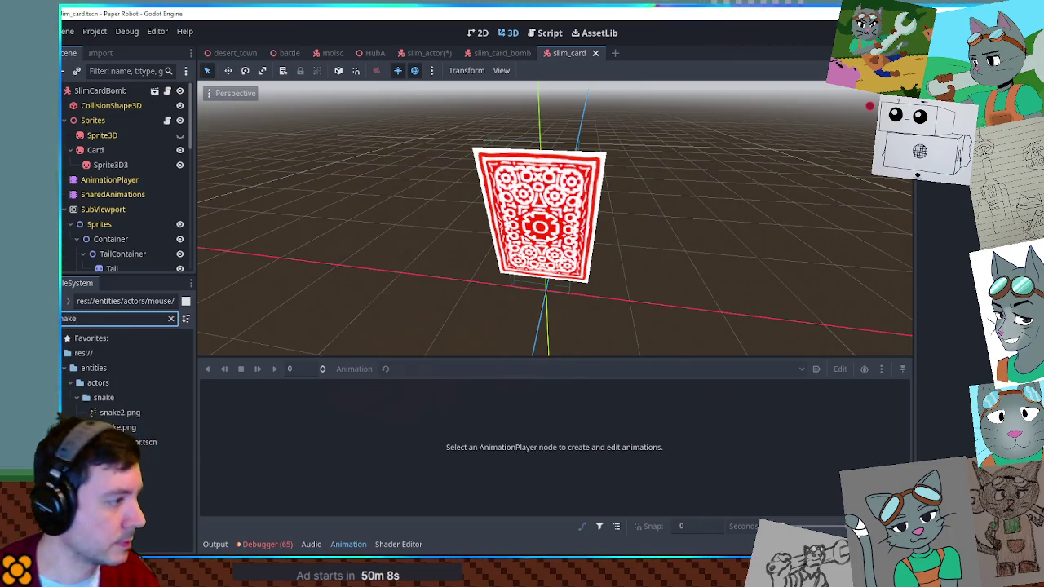
pyautogui.click(104, 398)
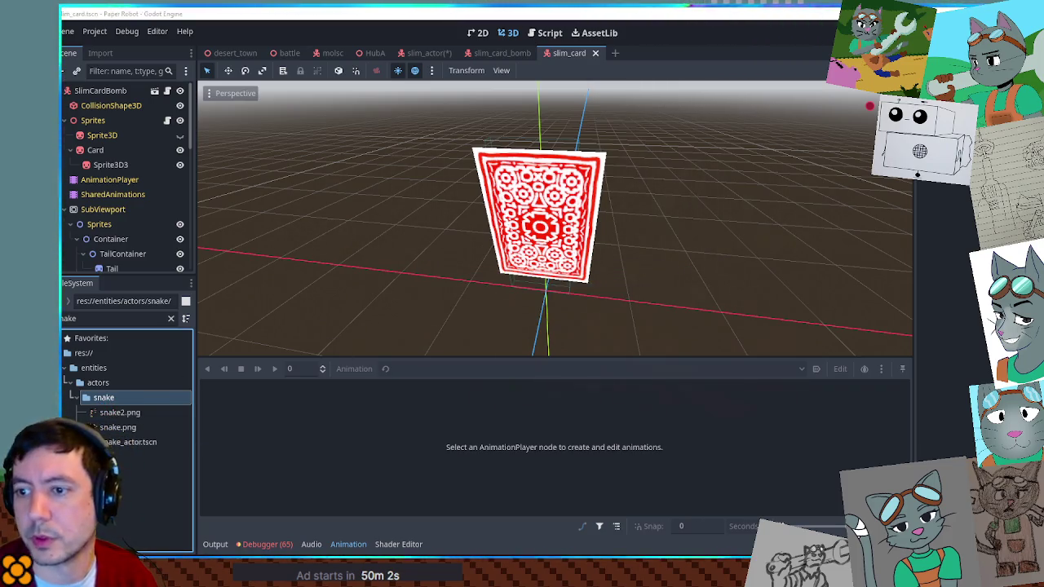
pyautogui.middleClick(560, 54)
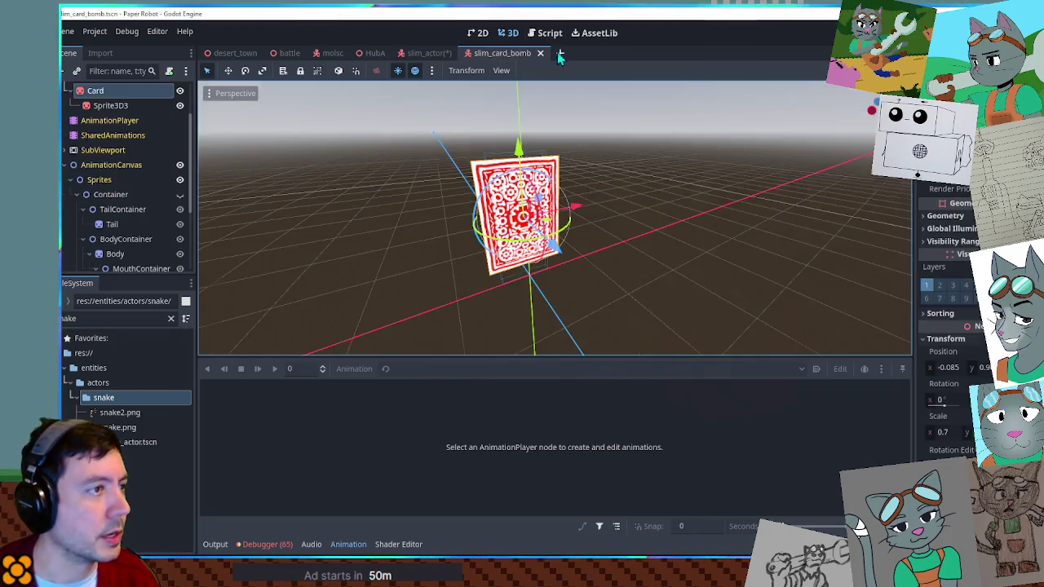
# Step: Close slim_card_bomb, centre the snake, and expand the AnimationCanvas hierarchy to the Mouth sprite
pyautogui.click(540, 53)
pyautogui.scroll(3, 534, 158)
pyautogui.scroll(-2, 533, 159)
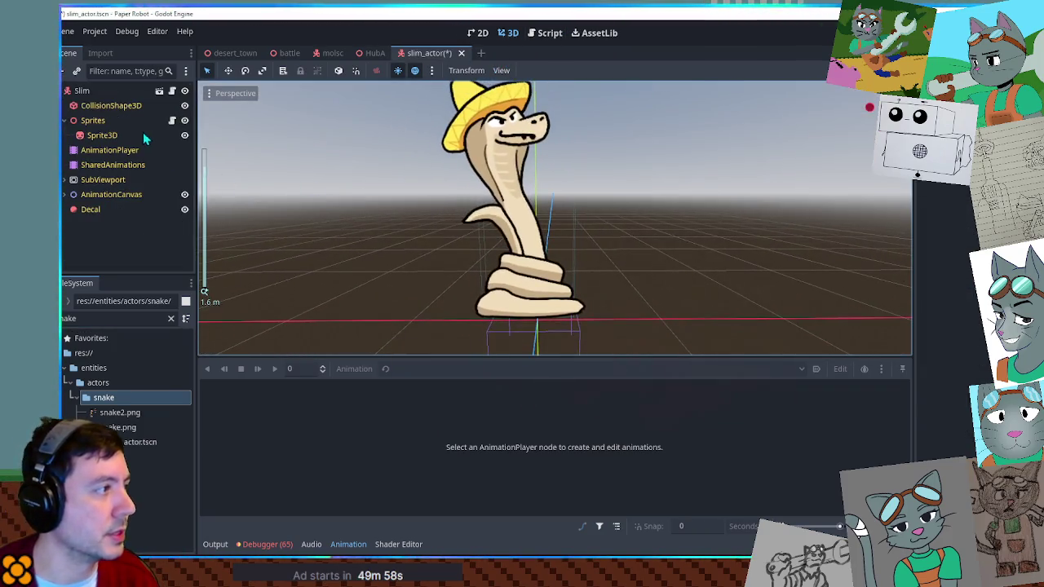
pyautogui.moveTo(478, 240); pyautogui.dragTo(478, 330)
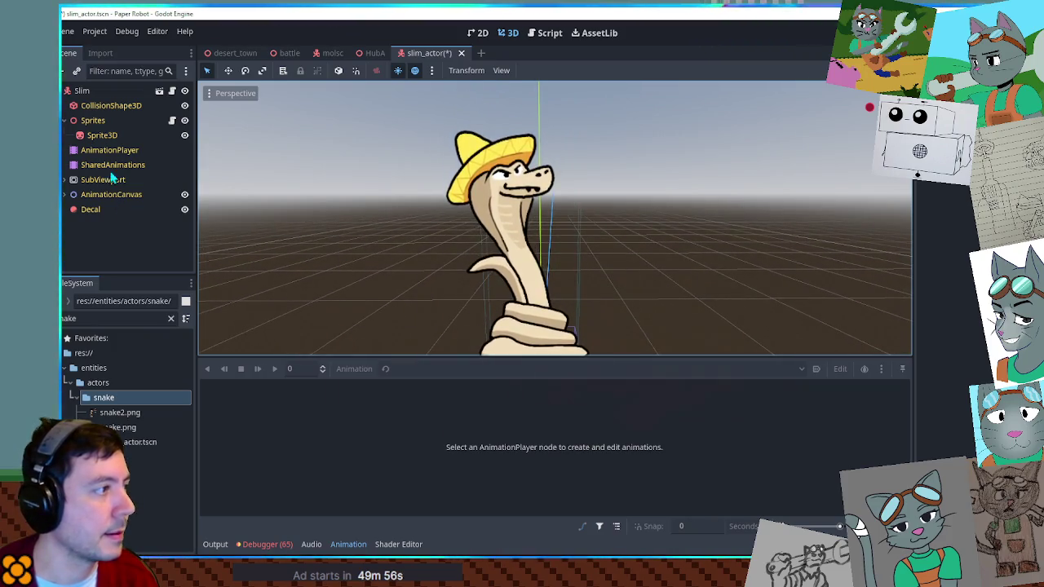
pyautogui.click(106, 150)
pyautogui.click(65, 196)
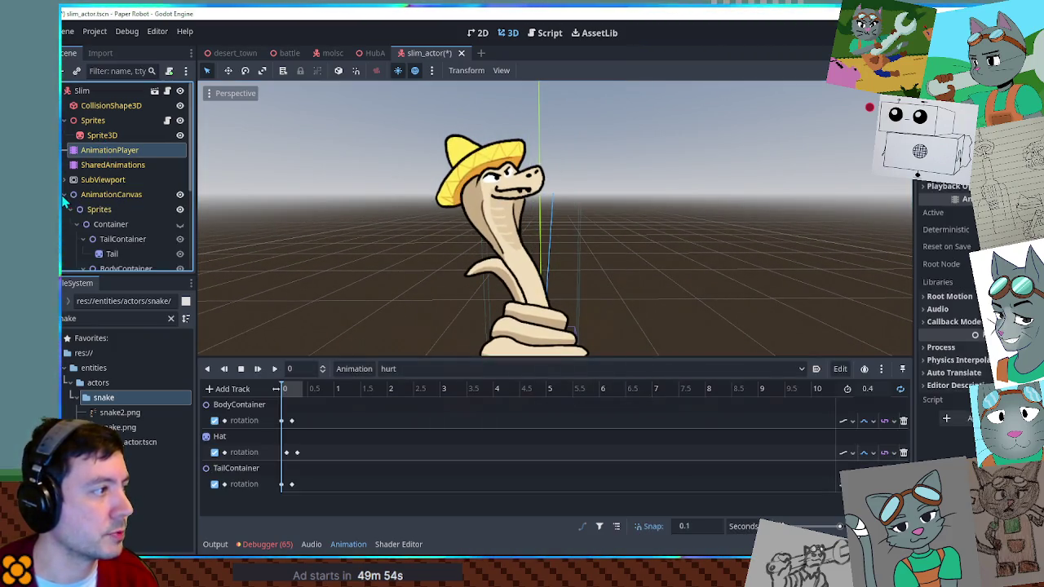
pyautogui.scroll(-3, 114, 204)
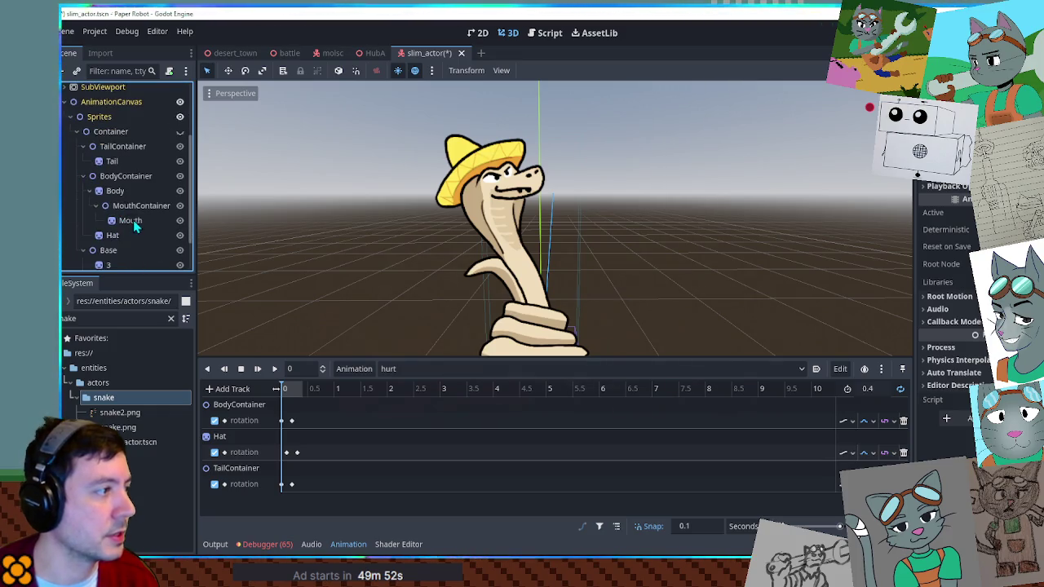
pyautogui.click(134, 227)
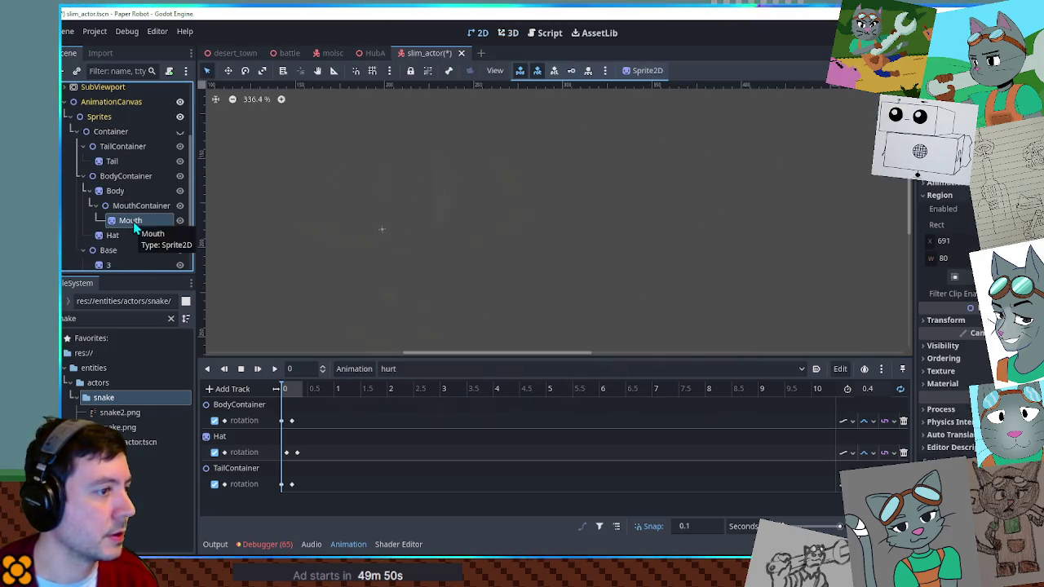
pyautogui.click(483, 34)
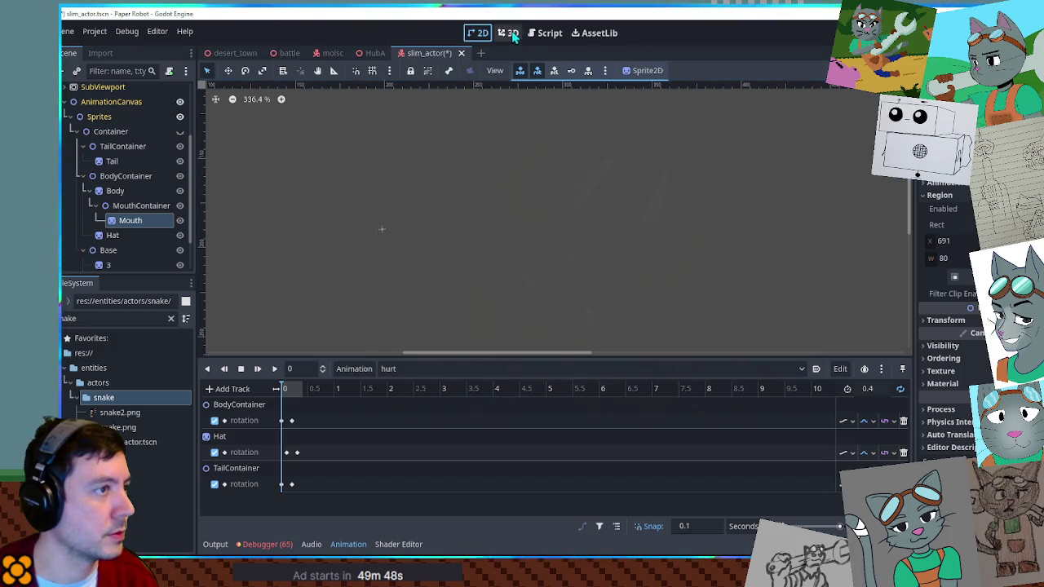
# Step: Duplicate the Mouth sprite with Ctrl+D and rename the copy ExtraFace
pyautogui.click(128, 222)
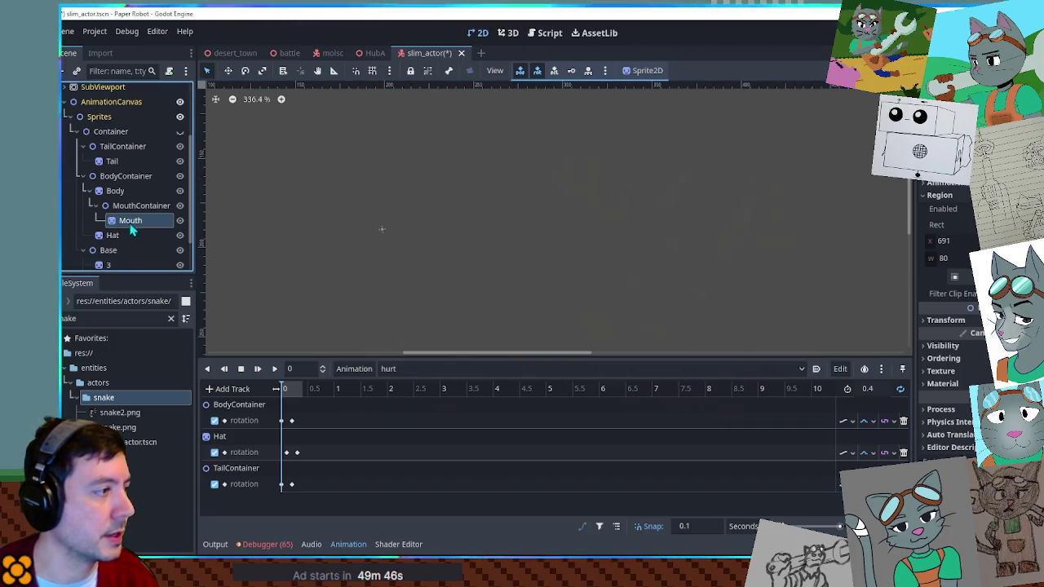
pyautogui.hotkey('ctrl', 'd')
pyautogui.doubleClick(137, 235)
pyautogui.write('ExtraFace')
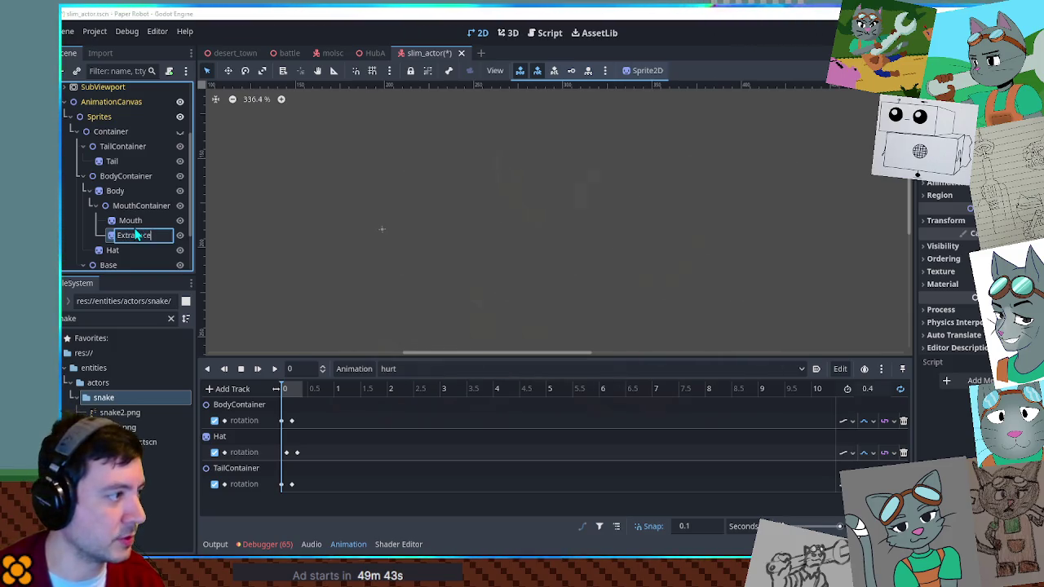
pyautogui.press('Return')
# Step: Back in 3D, open the Region Editor for the ExtraFace sprite
pyautogui.click(509, 33)
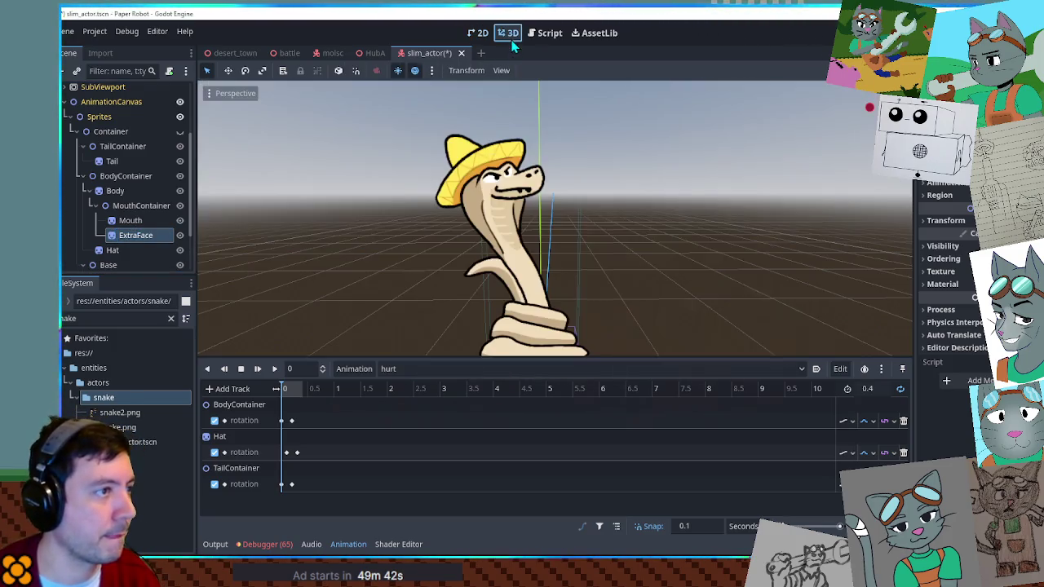
pyautogui.click(938, 195)
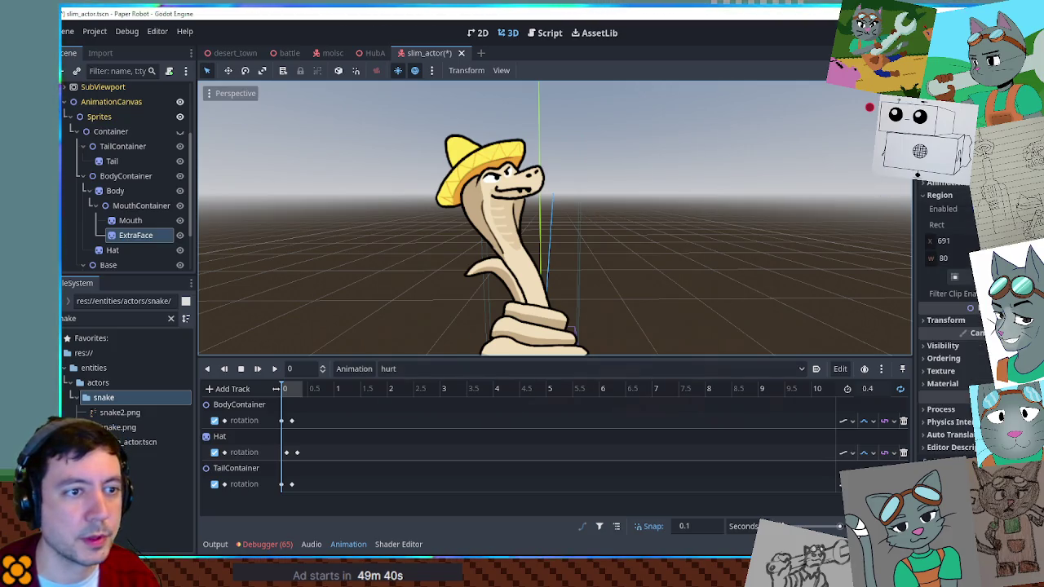
pyautogui.click(955, 276)
# Step: Draw a rough region box around the eyes and nose, stretching it over the face pieces
pyautogui.scroll(4, 649, 250)
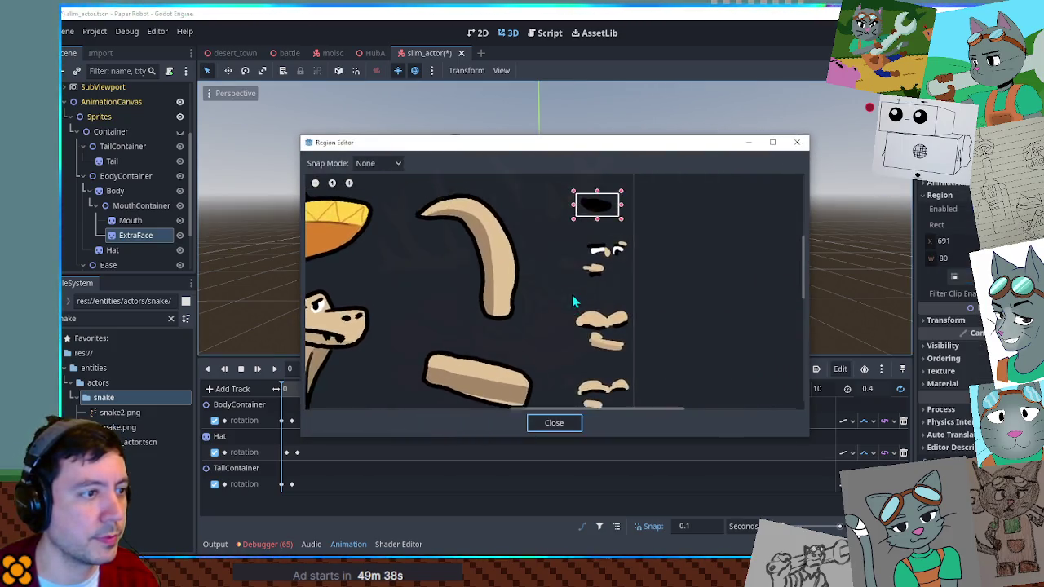
pyautogui.scroll(1, 622, 243)
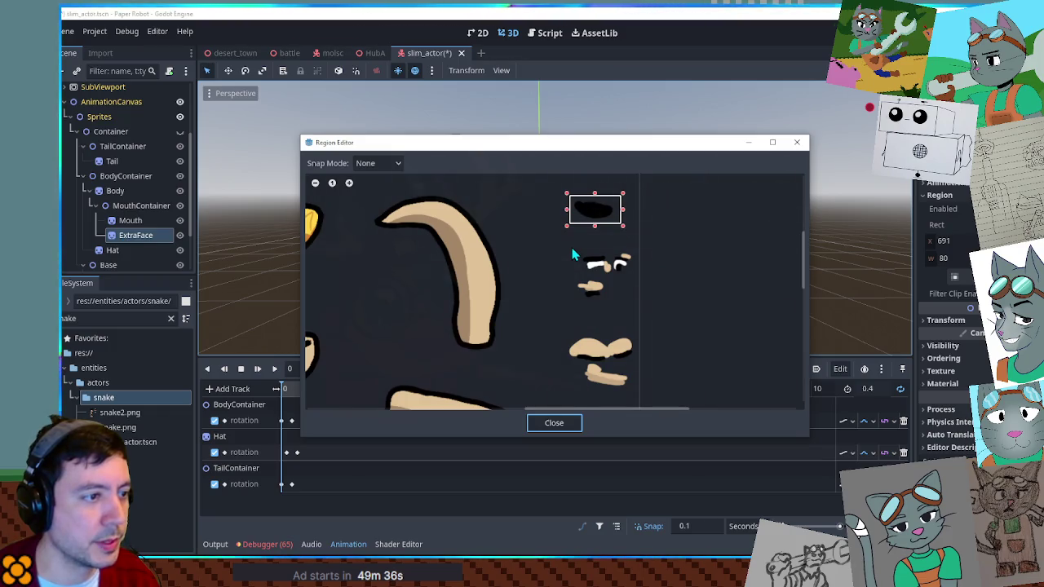
pyautogui.moveTo(570, 243); pyautogui.dragTo(641, 305)
pyautogui.moveTo(568, 276); pyautogui.dragTo(564, 277)
pyautogui.scroll(-5, 581, 278)
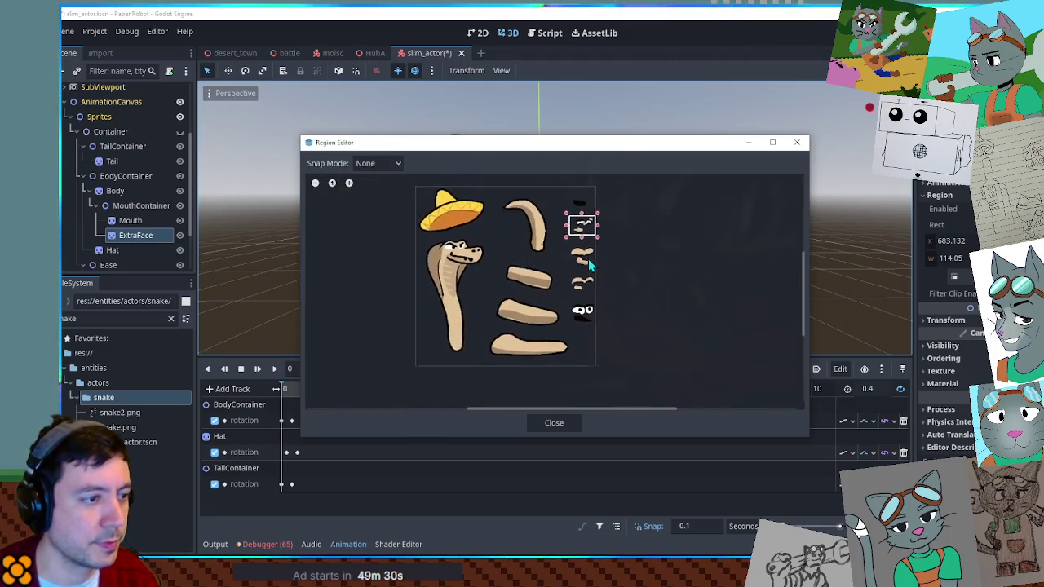
pyautogui.moveTo(574, 233); pyautogui.dragTo(578, 306)
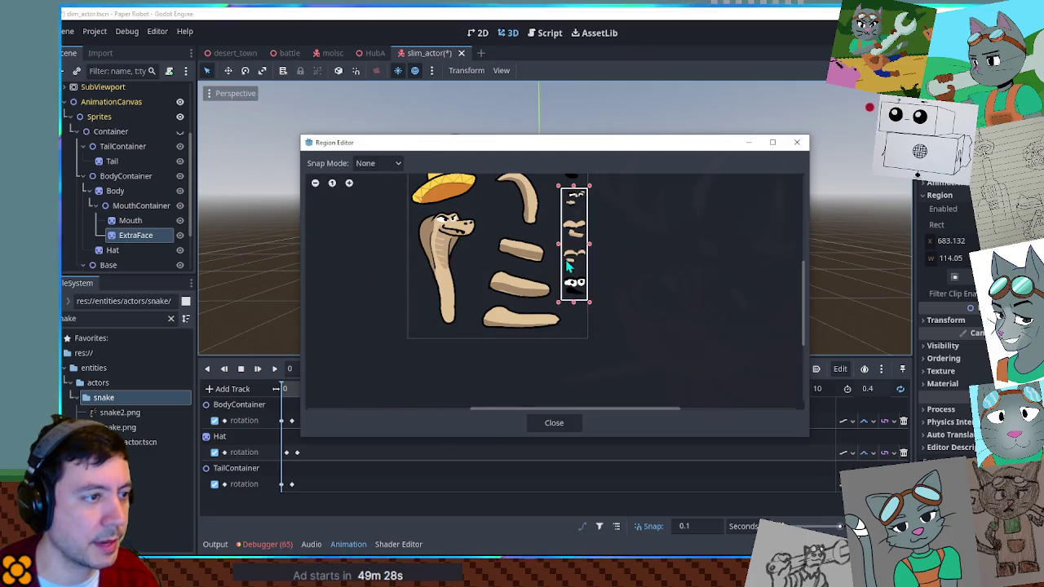
# Step: Tighten the region to the bottom wide-eyed face piece and close the Region Editor
pyautogui.scroll(5, 568, 264)
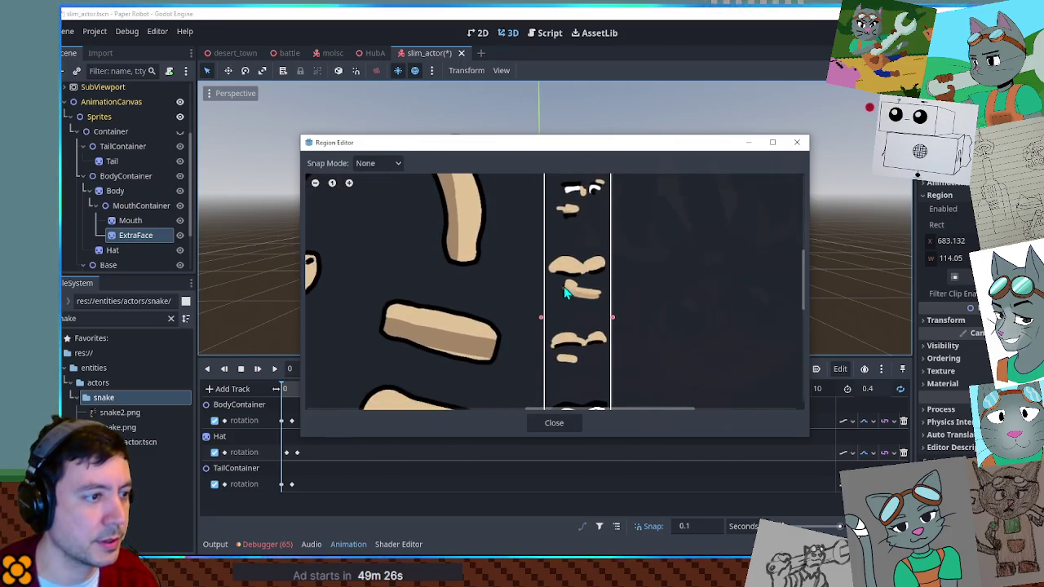
pyautogui.moveTo(544, 323); pyautogui.dragTo(549, 325)
pyautogui.scroll(1, 545, 319)
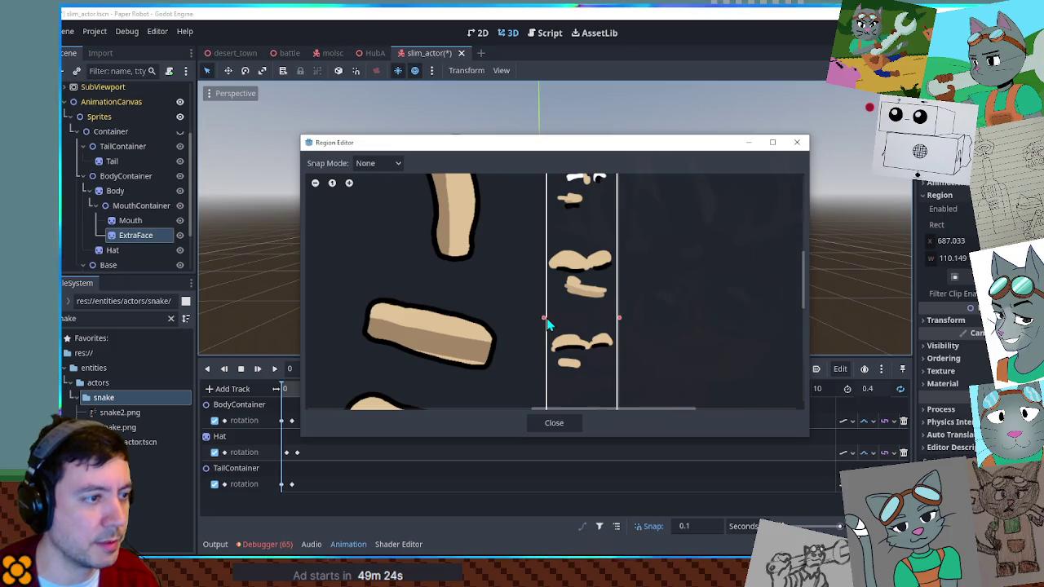
pyautogui.scroll(-2, 555, 322)
pyautogui.moveTo(573, 412)
pyautogui.mouseDown()
pyautogui.moveTo(579, 263)
pyautogui.moveTo(571, 400)
pyautogui.mouseUp()
pyautogui.moveTo(572, 214); pyautogui.dragTo(576, 368)
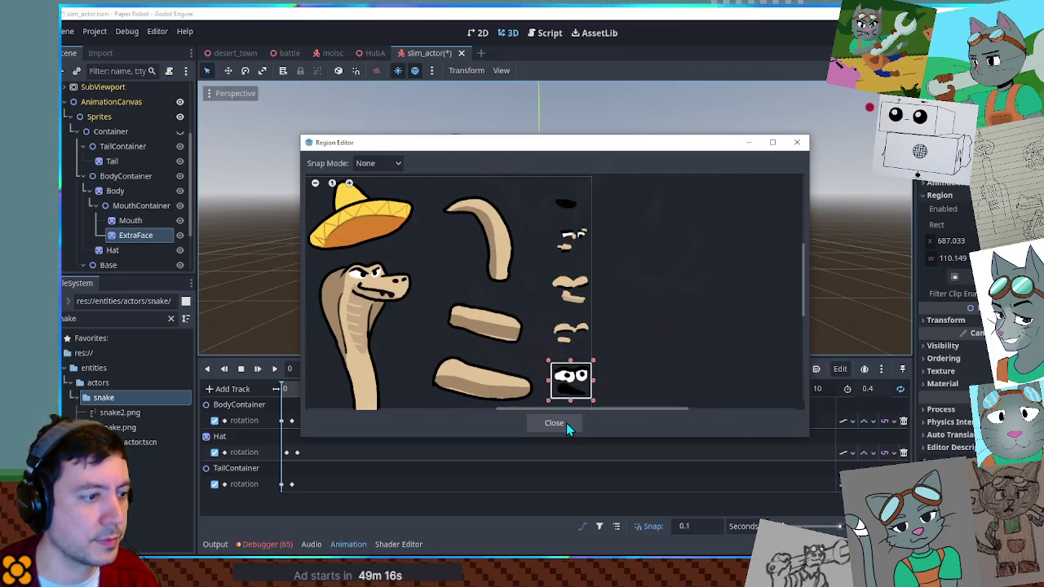
pyautogui.click(566, 423)
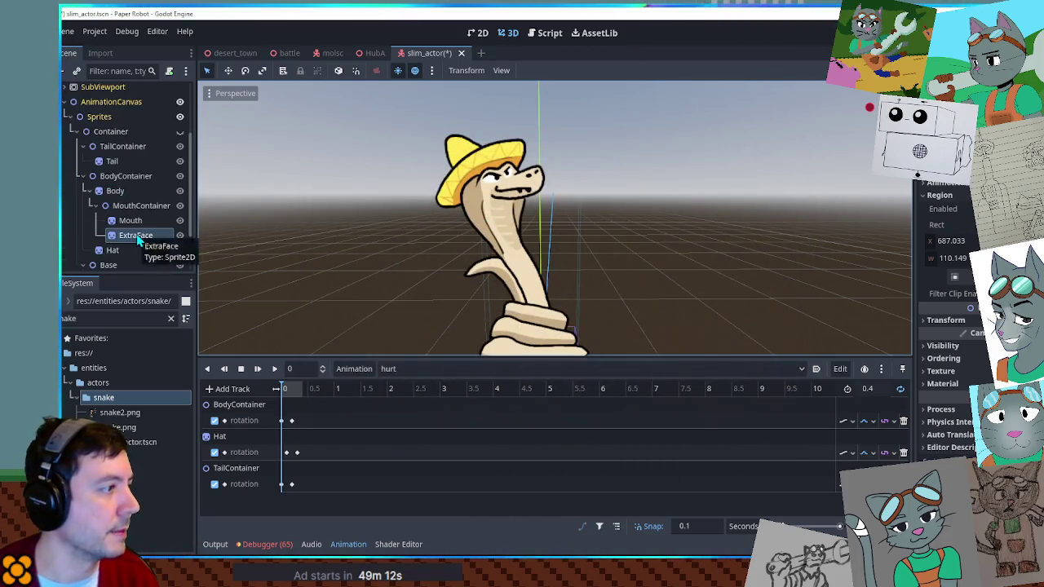
pyautogui.click(64, 102)
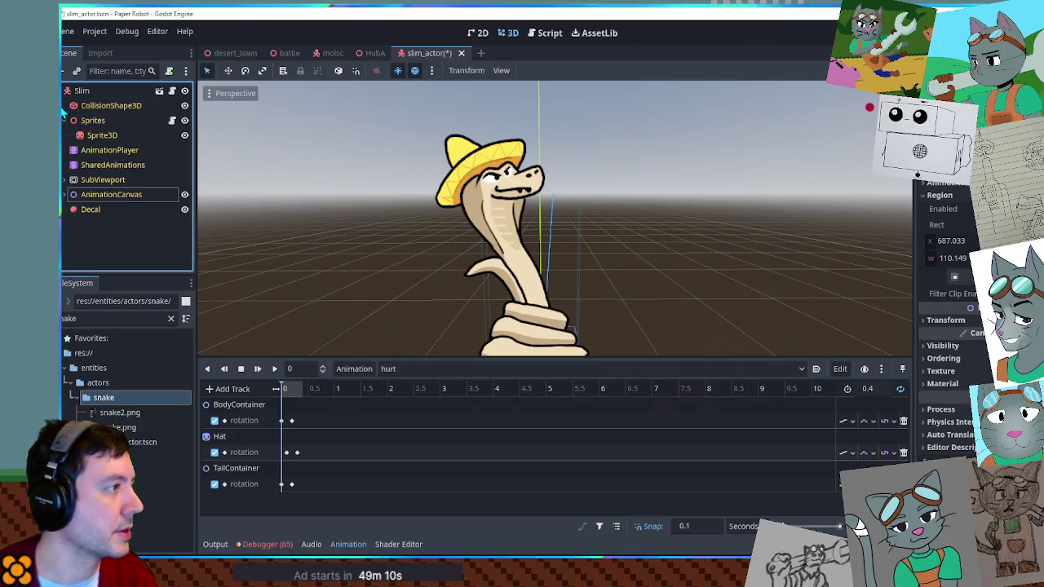
pyautogui.click(65, 180)
pyautogui.click(131, 191)
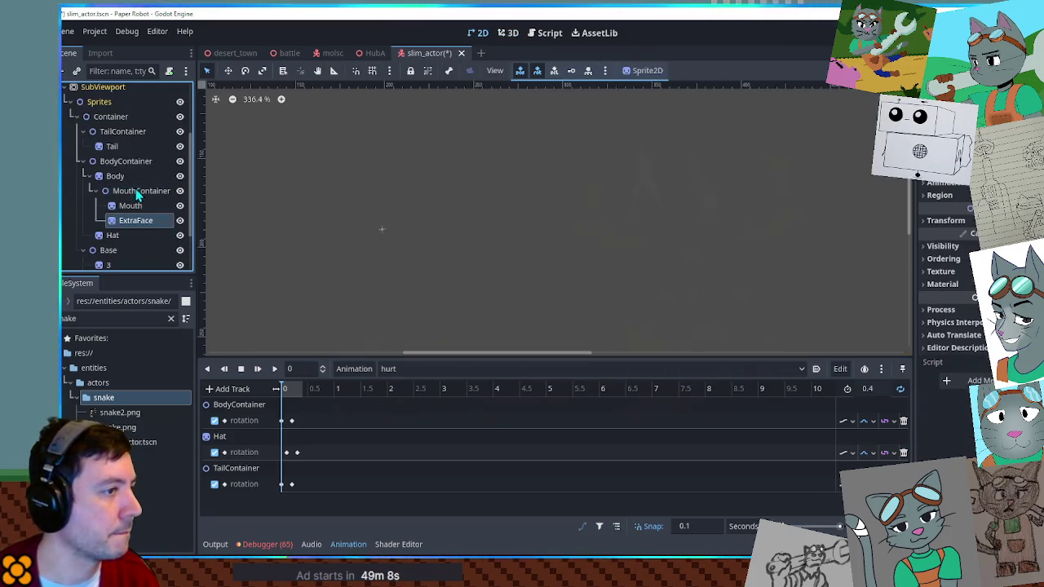
pyautogui.click(517, 33)
pyautogui.scroll(-2, 537, 194)
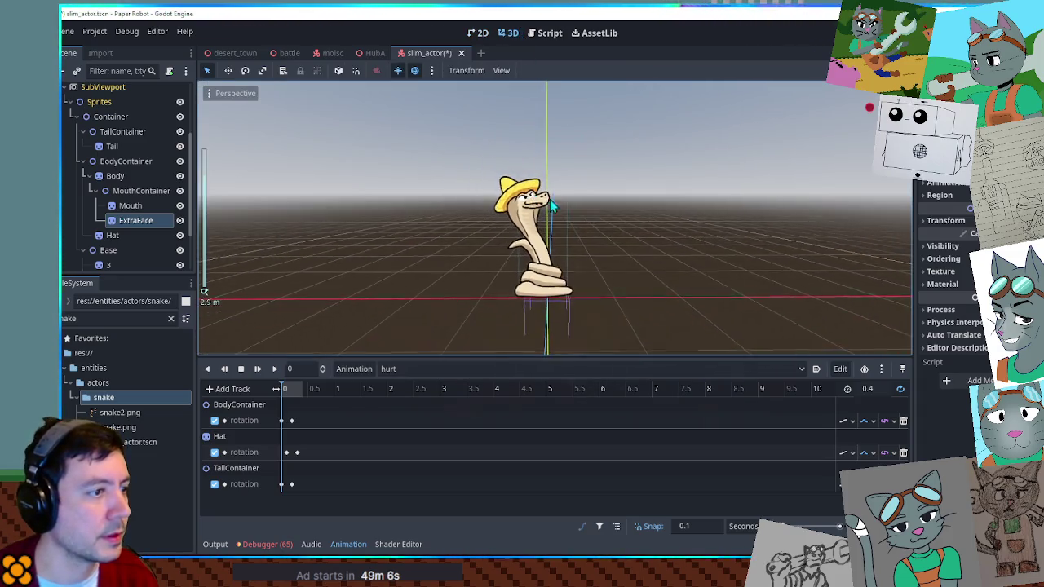
pyautogui.scroll(5, 543, 198)
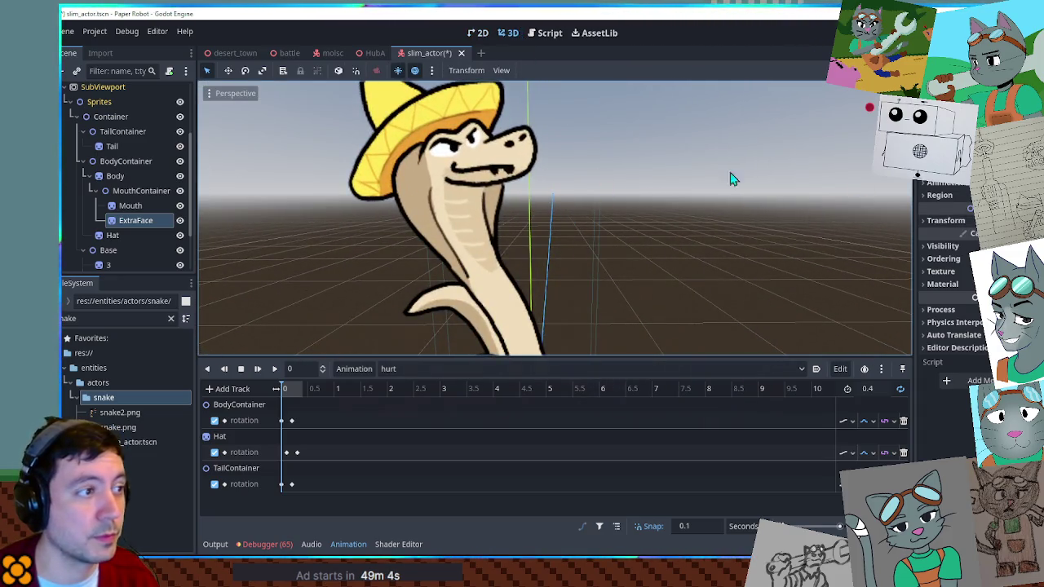
pyautogui.scroll(1, 404, 179)
pyautogui.scroll(-6, 404, 180)
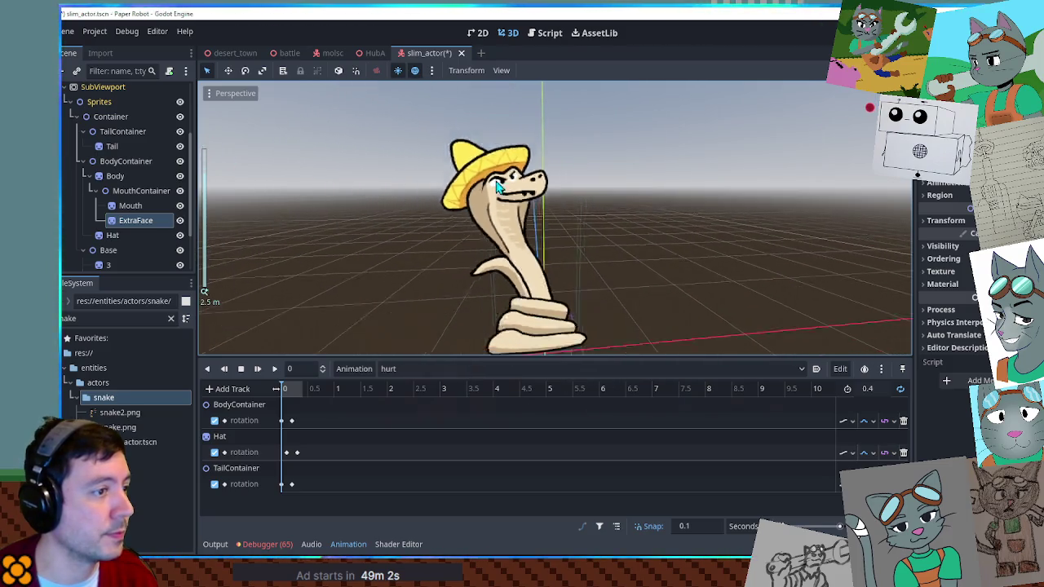
pyautogui.scroll(5, 545, 186)
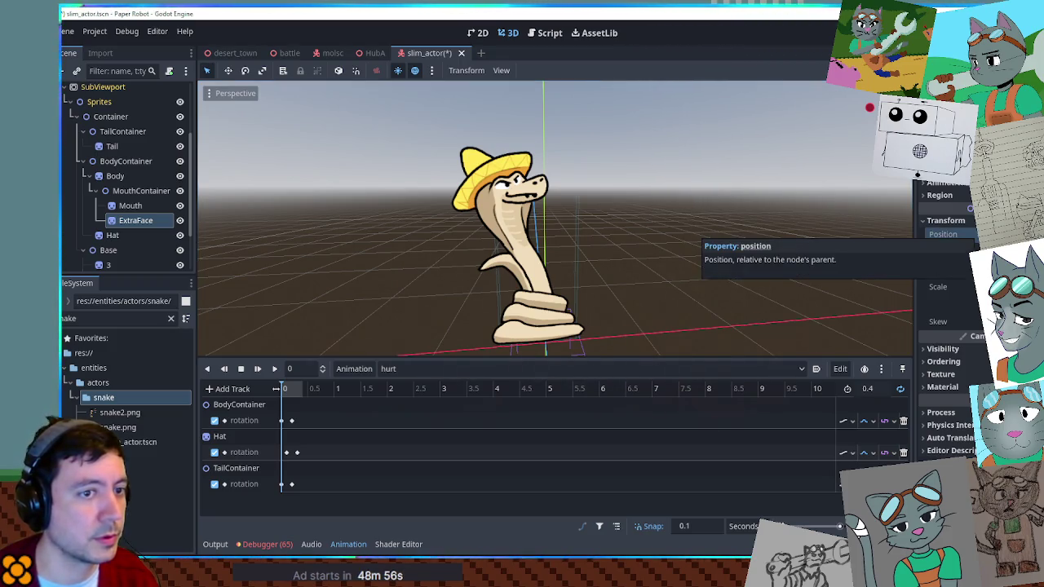
# Step: Recheck ExtraFace's region in the Region Editor, then inspect the SubViewport node
pyautogui.click(940, 195)
pyautogui.click(954, 277)
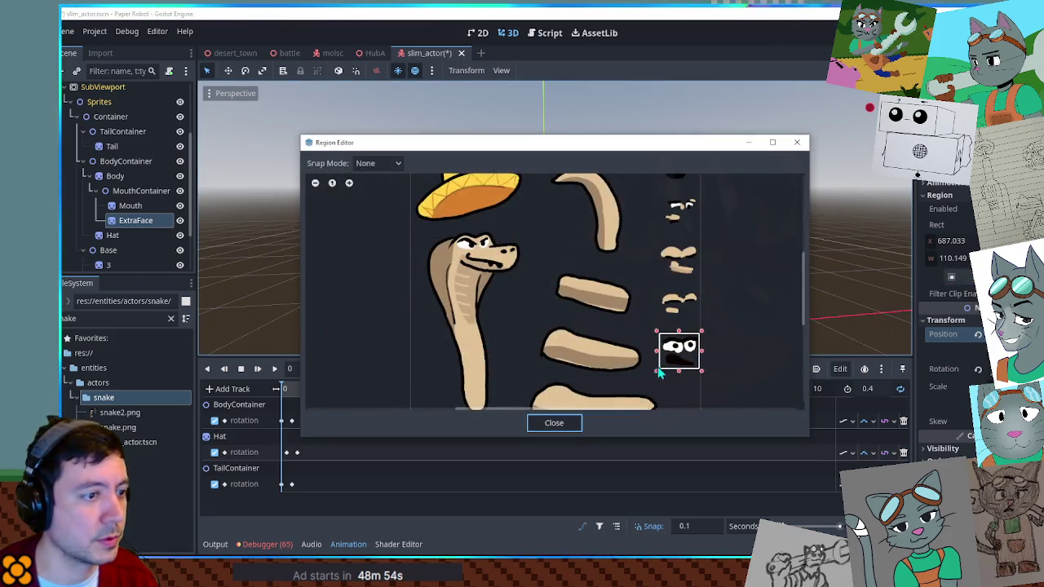
pyautogui.click(568, 423)
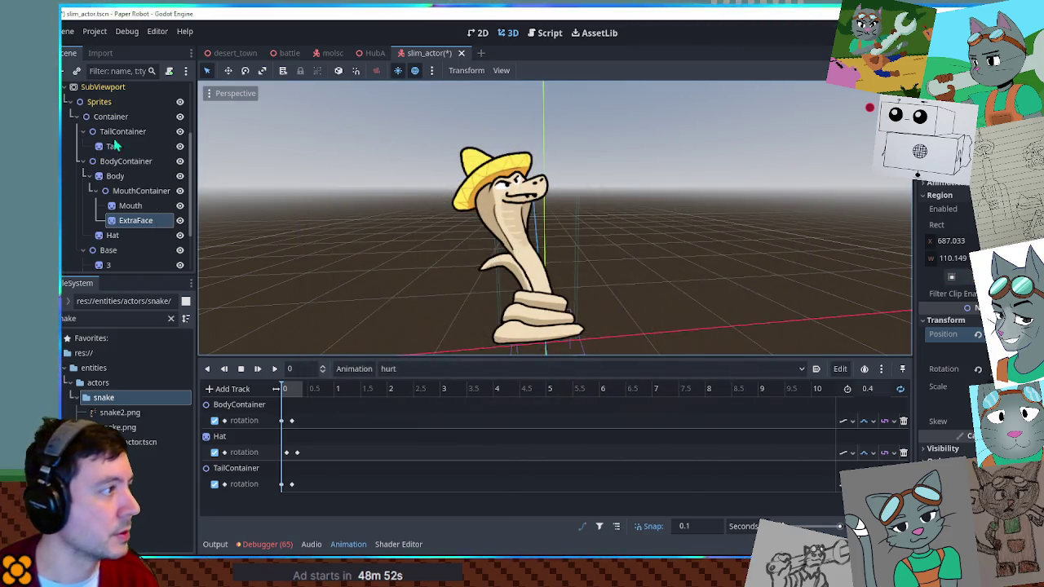
pyautogui.click(103, 86)
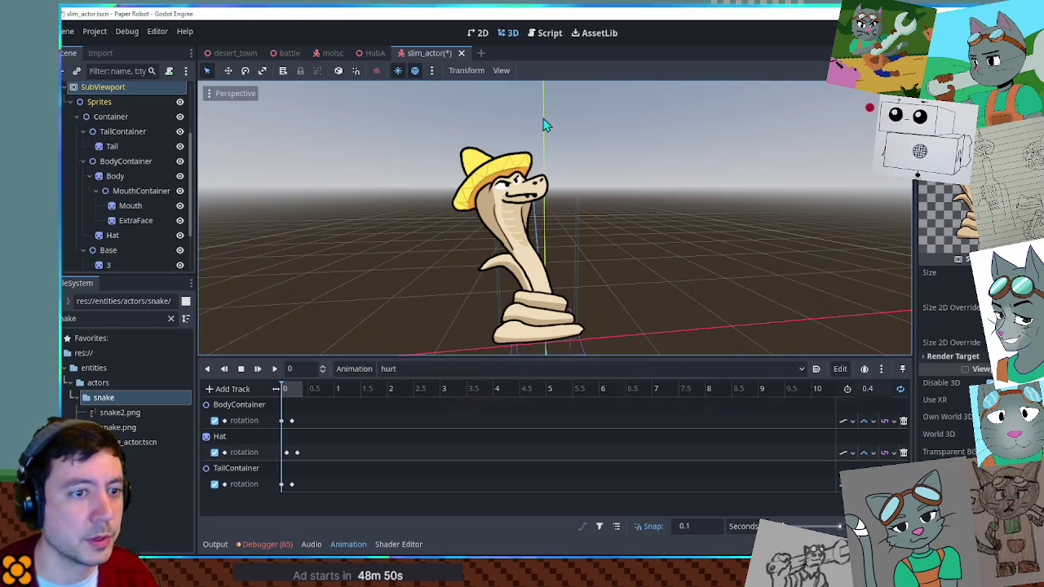
# Step: Move ExtraFace out of MouthContainer to sit directly under Body, checking in 2D and 3D
pyautogui.click(127, 220)
pyautogui.click(478, 33)
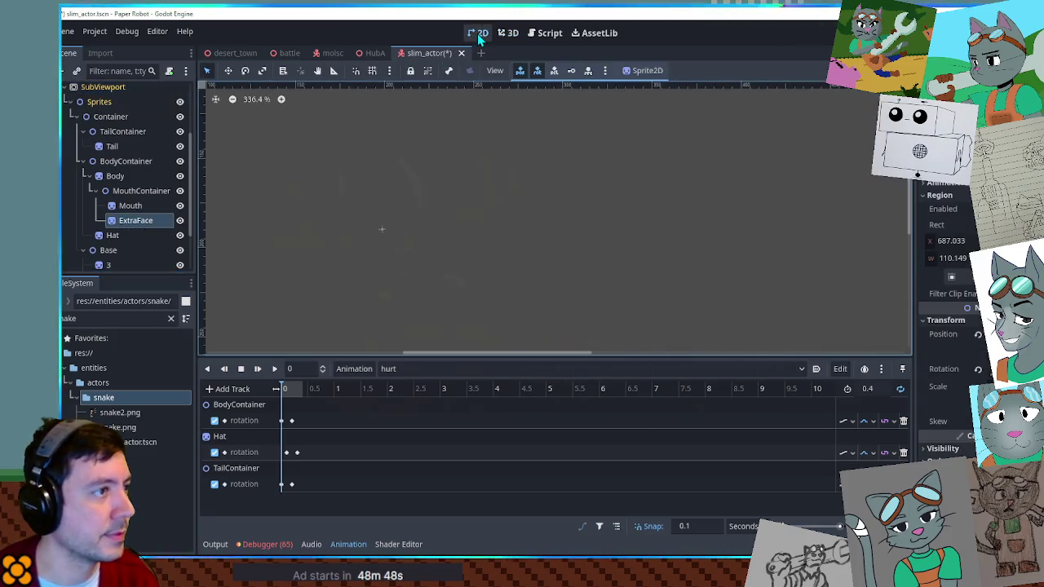
pyautogui.click(131, 208)
pyautogui.click(141, 191)
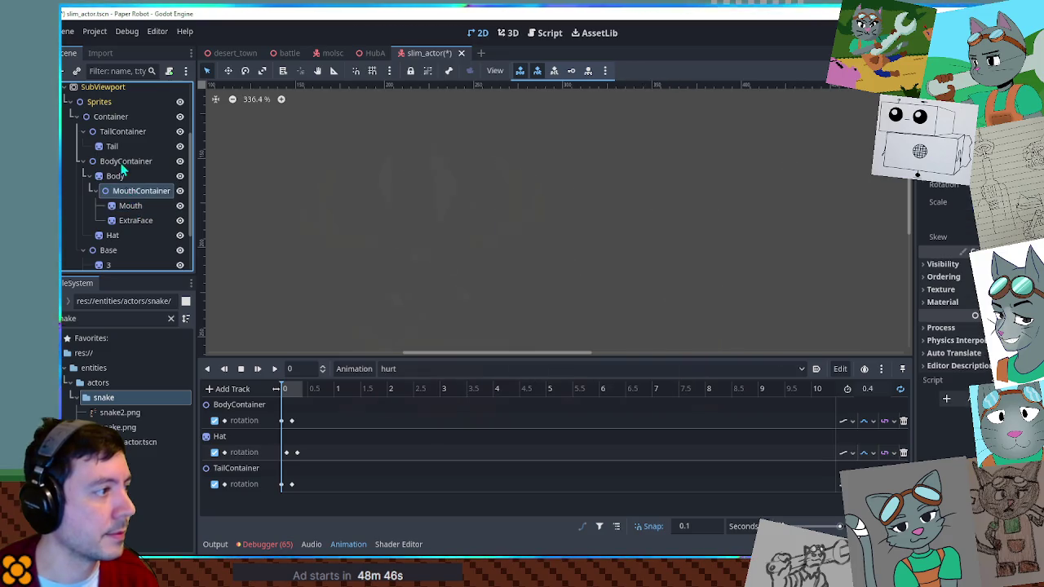
pyautogui.click(126, 161)
pyautogui.scroll(-1, 393, 201)
pyautogui.click(509, 32)
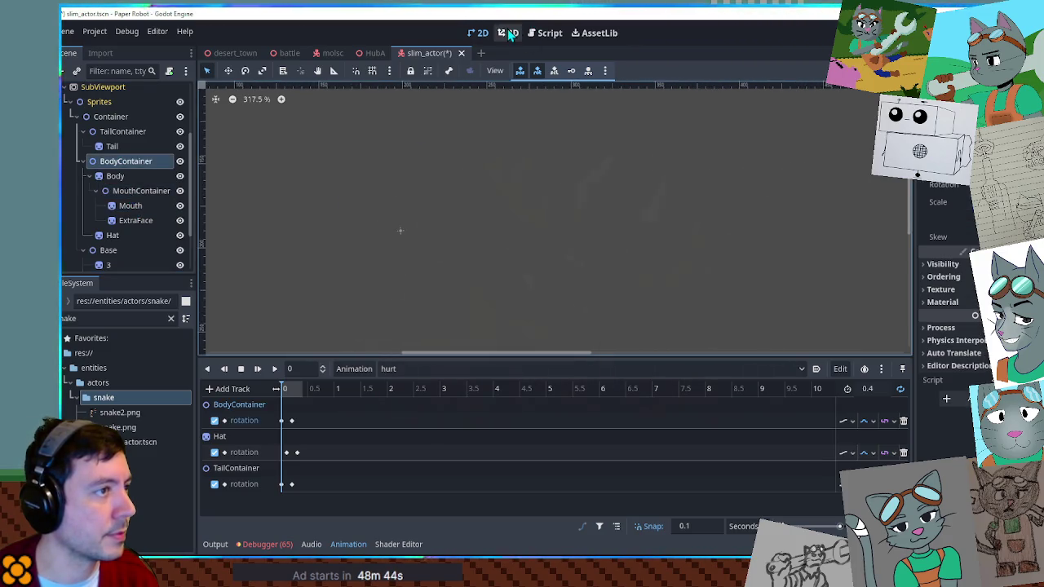
pyautogui.click(181, 207)
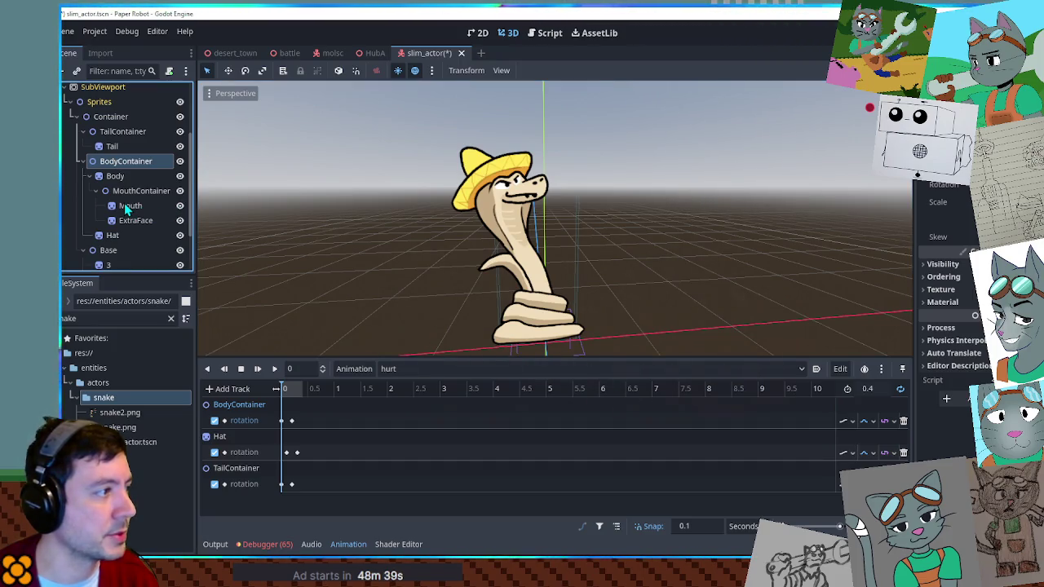
pyautogui.moveTo(137, 221); pyautogui.dragTo(131, 187)
pyautogui.click(505, 32)
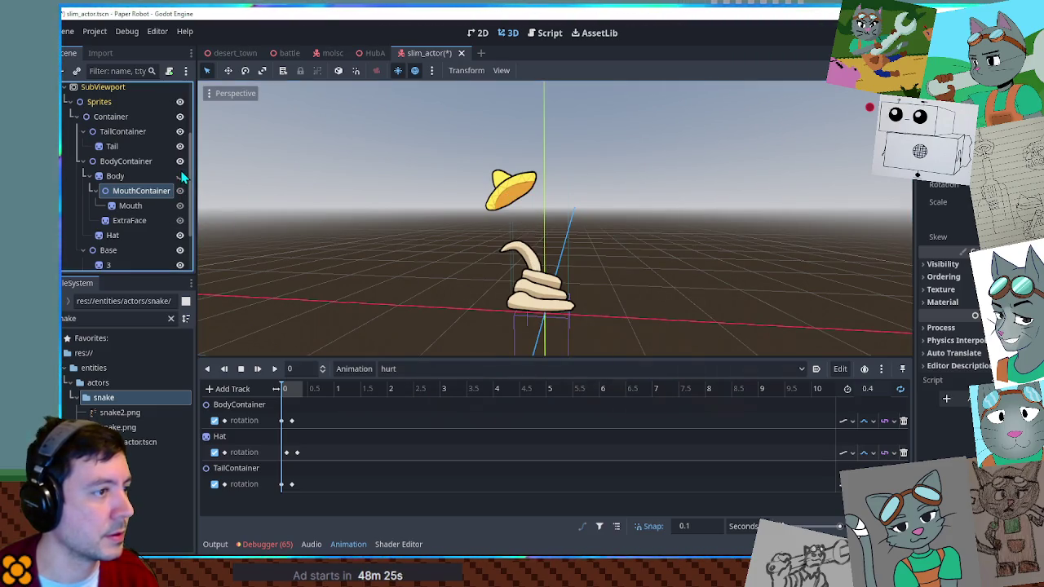
# Step: Load the snake's talk animation, scrub partway through, and play it
pyautogui.scroll(3, 269, 222)
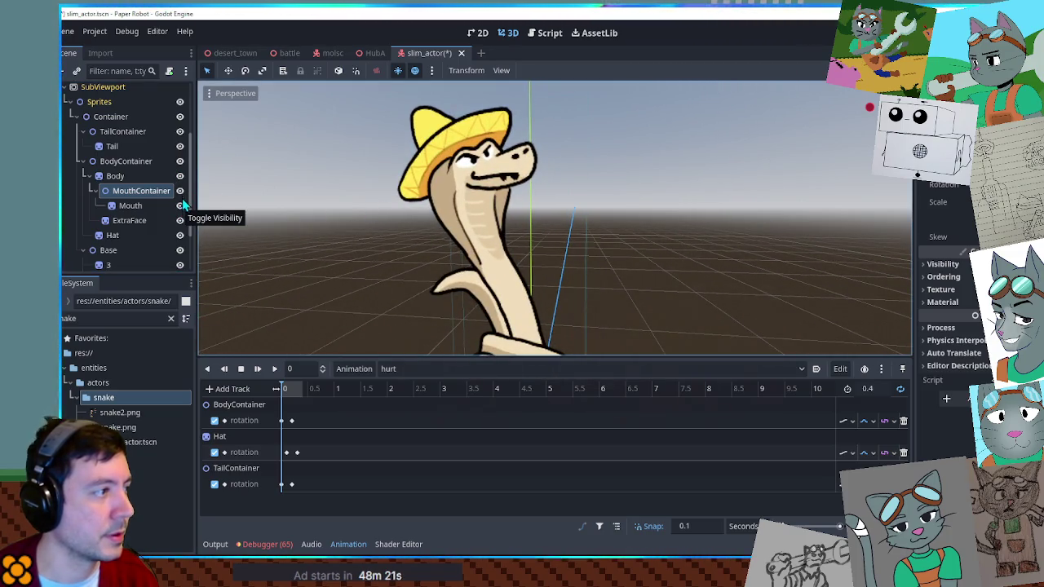
pyautogui.click(180, 205)
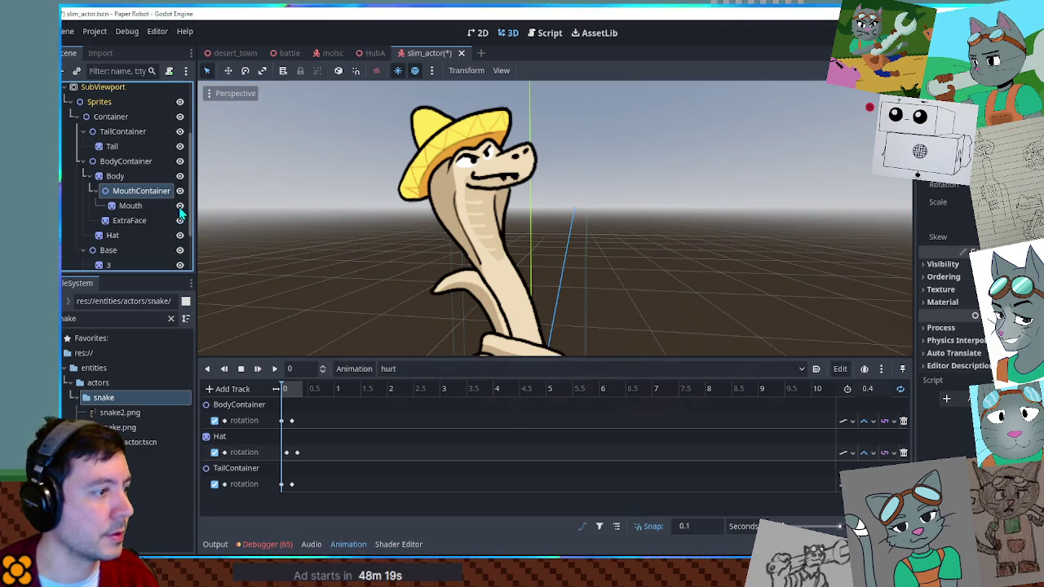
pyautogui.click(417, 370)
pyautogui.click(412, 462)
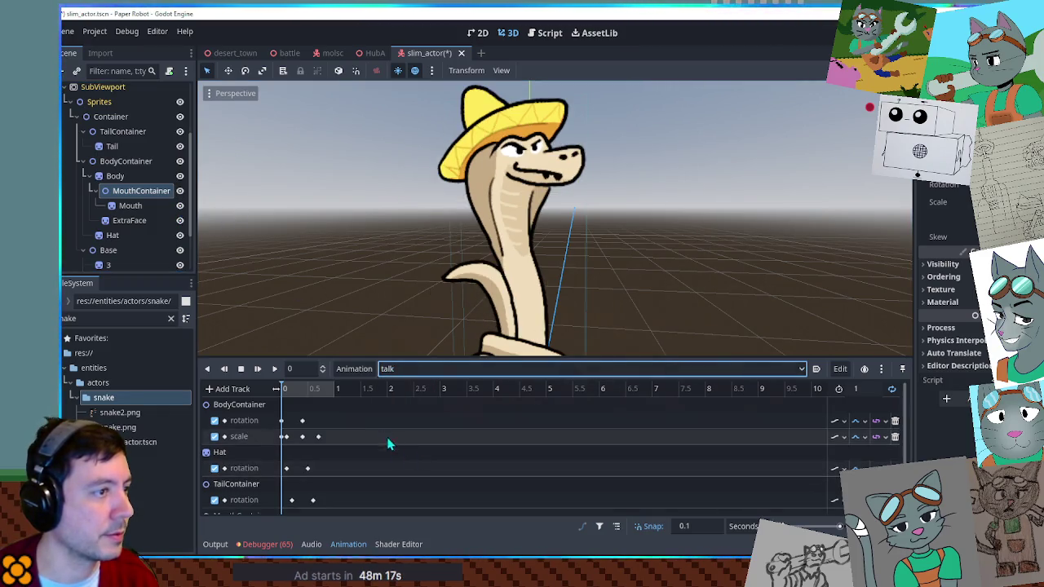
pyautogui.moveTo(302, 391)
pyautogui.mouseDown()
pyautogui.moveTo(316, 394)
pyautogui.moveTo(278, 389)
pyautogui.mouseUp()
pyautogui.click(274, 368)
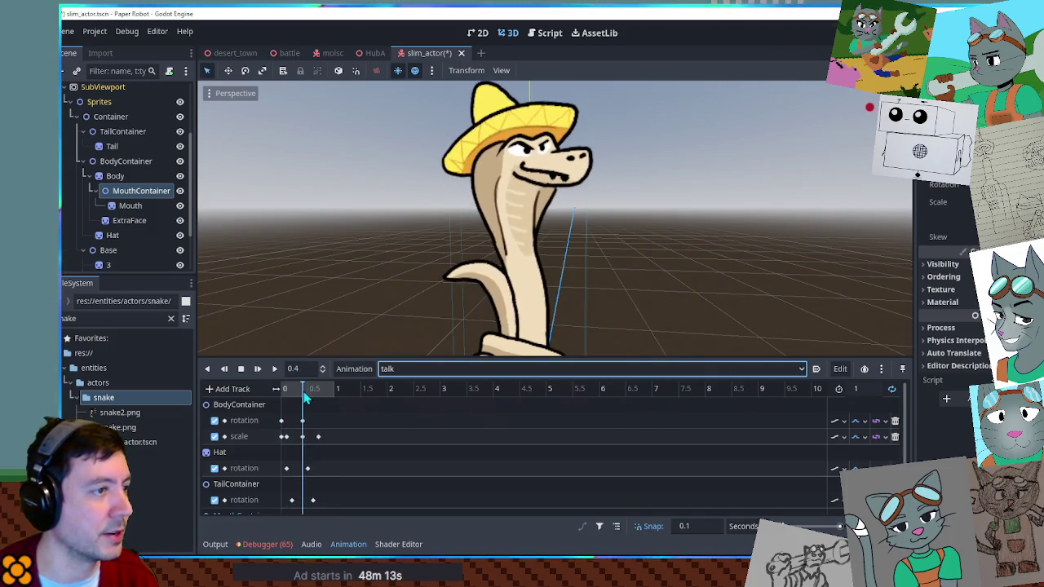
pyautogui.click(124, 222)
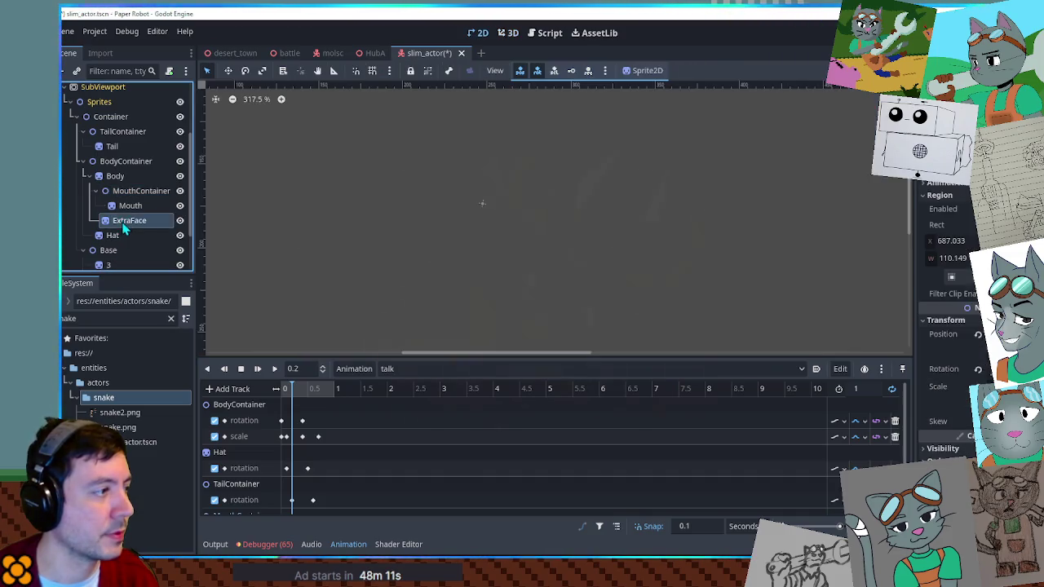
# Step: Rewind the talk animation to time 0 while selecting Body, MouthContainer and ExtraFace in 3D
pyautogui.click(509, 33)
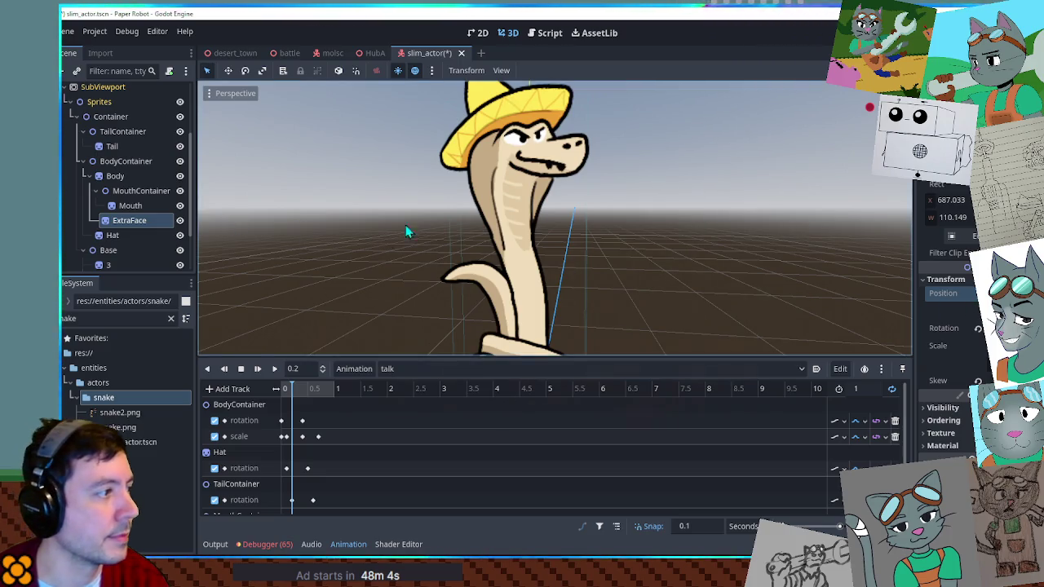
pyautogui.scroll(-5, 408, 232)
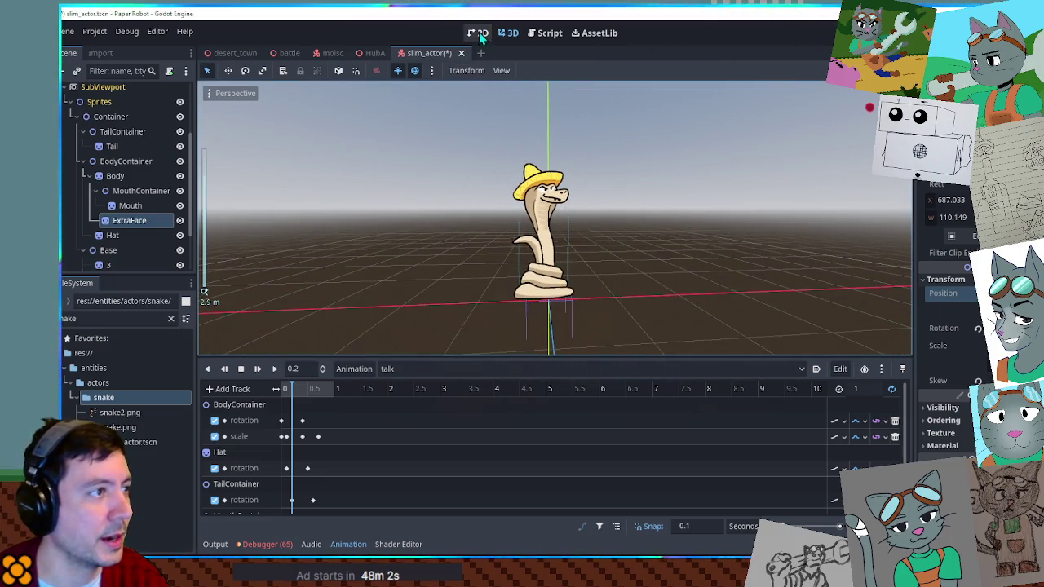
pyautogui.click(480, 33)
pyautogui.click(115, 176)
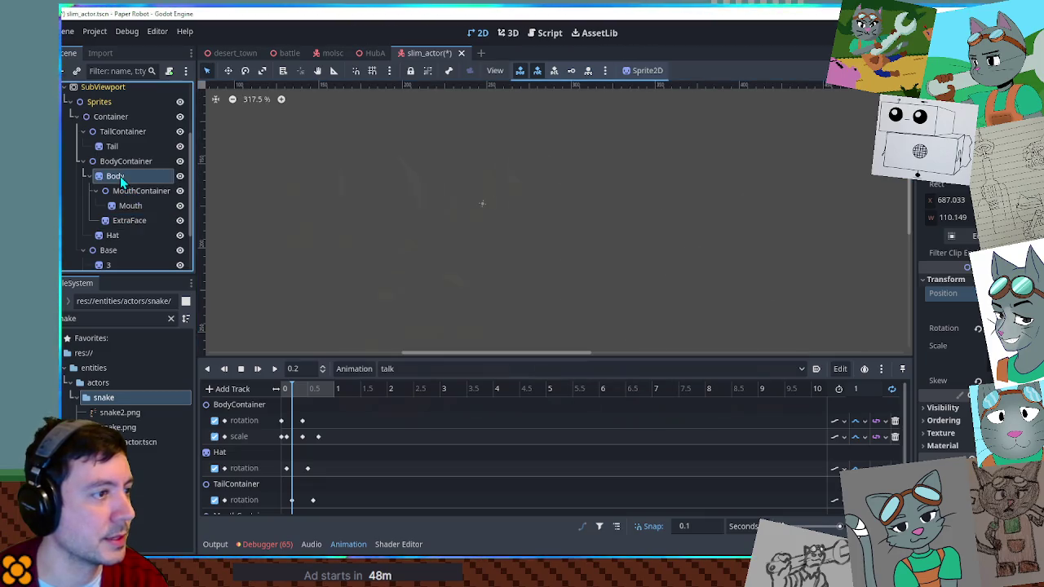
pyautogui.click(509, 32)
pyautogui.moveTo(305, 389)
pyautogui.mouseDown()
pyautogui.moveTo(332, 389)
pyautogui.moveTo(274, 389)
pyautogui.mouseUp()
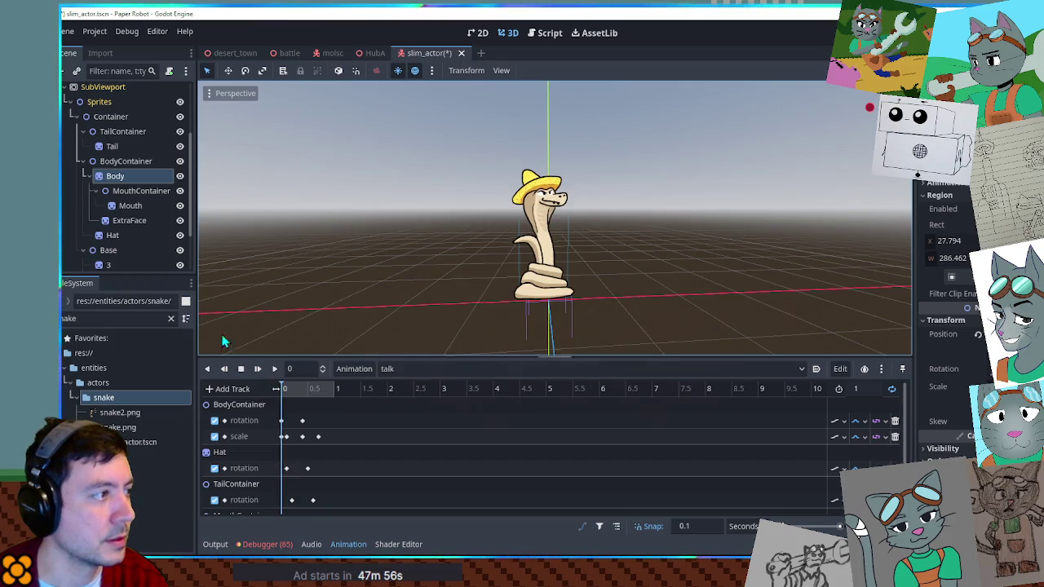
pyautogui.scroll(5, 517, 209)
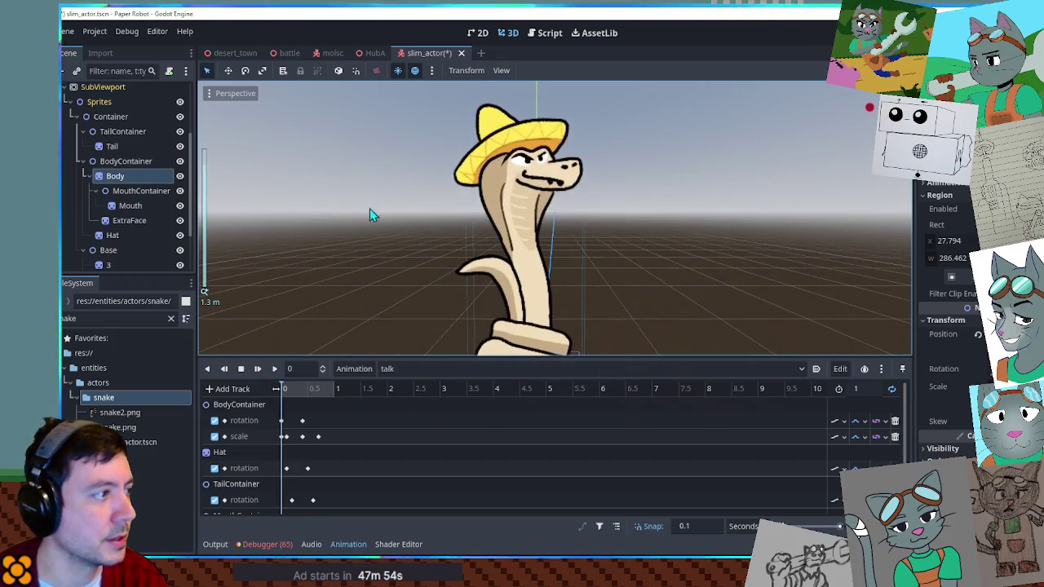
pyautogui.click(121, 191)
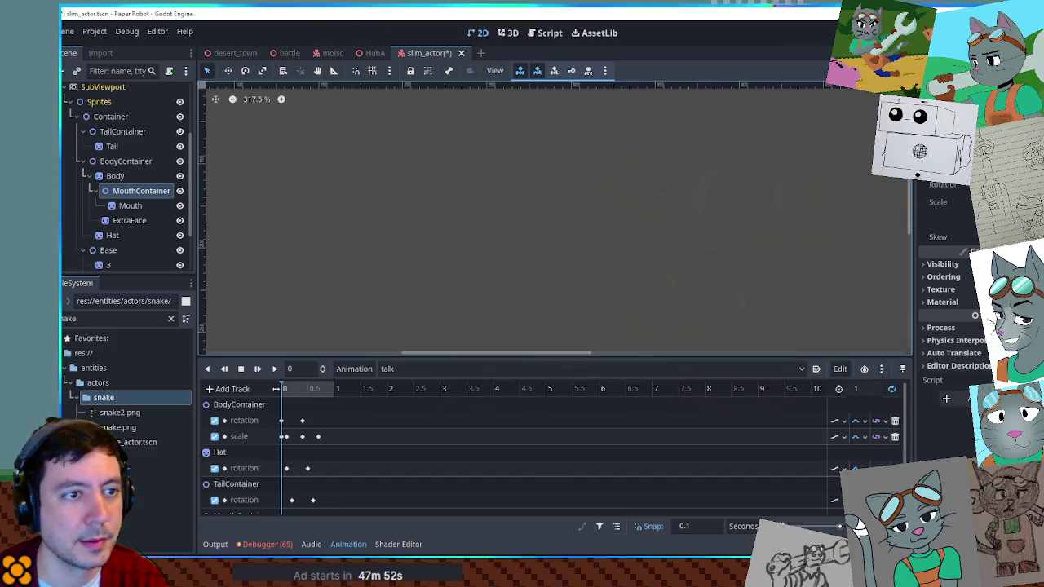
pyautogui.click(135, 221)
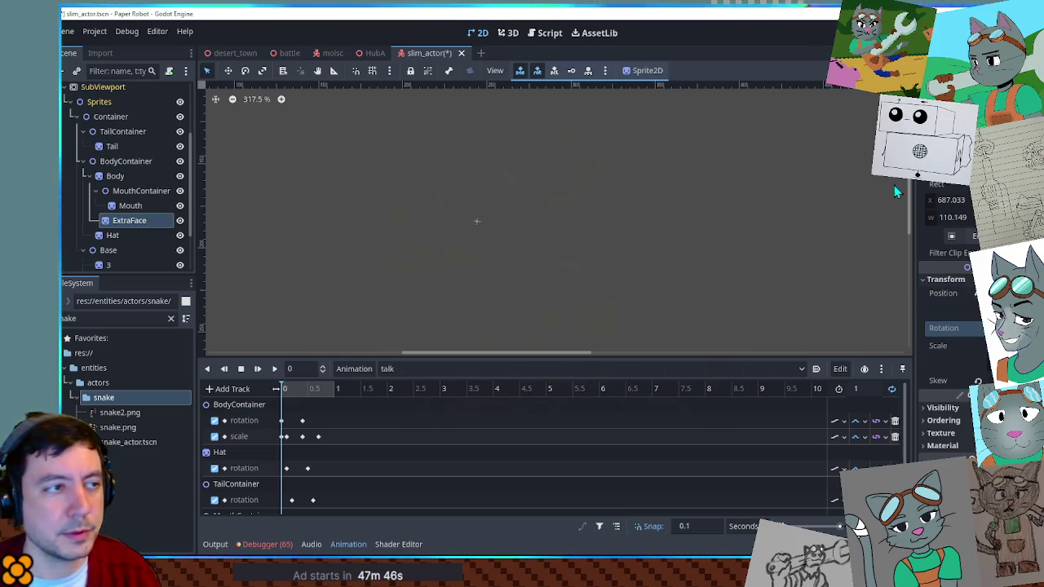
pyautogui.click(510, 34)
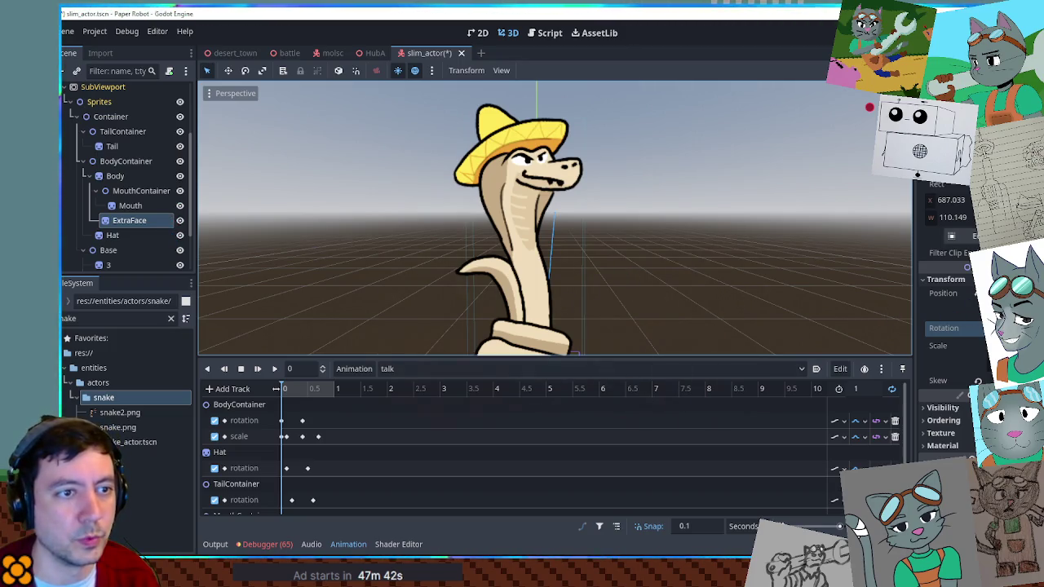
pyautogui.click(95, 191)
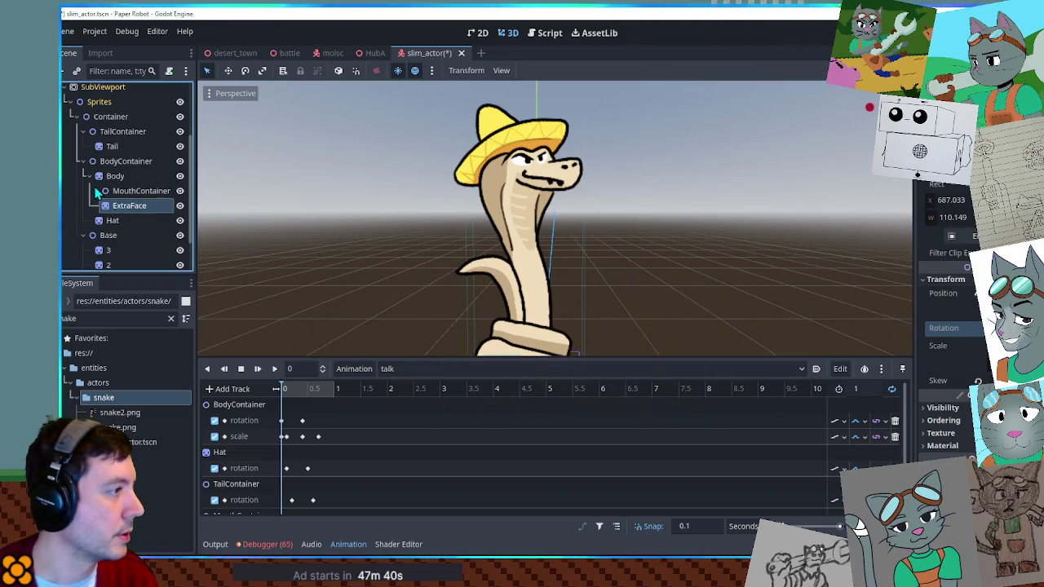
# Step: Select Body in the 2D workspace and expand the AnimationCanvas children to find ExtraFace
pyautogui.click(88, 176)
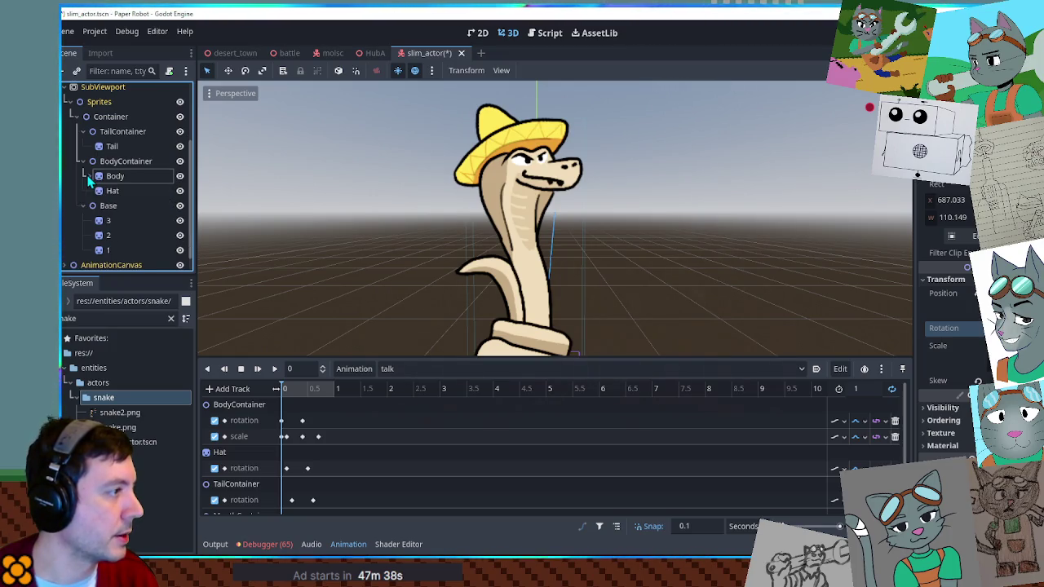
pyautogui.click(88, 176)
pyautogui.click(114, 176)
pyautogui.click(478, 32)
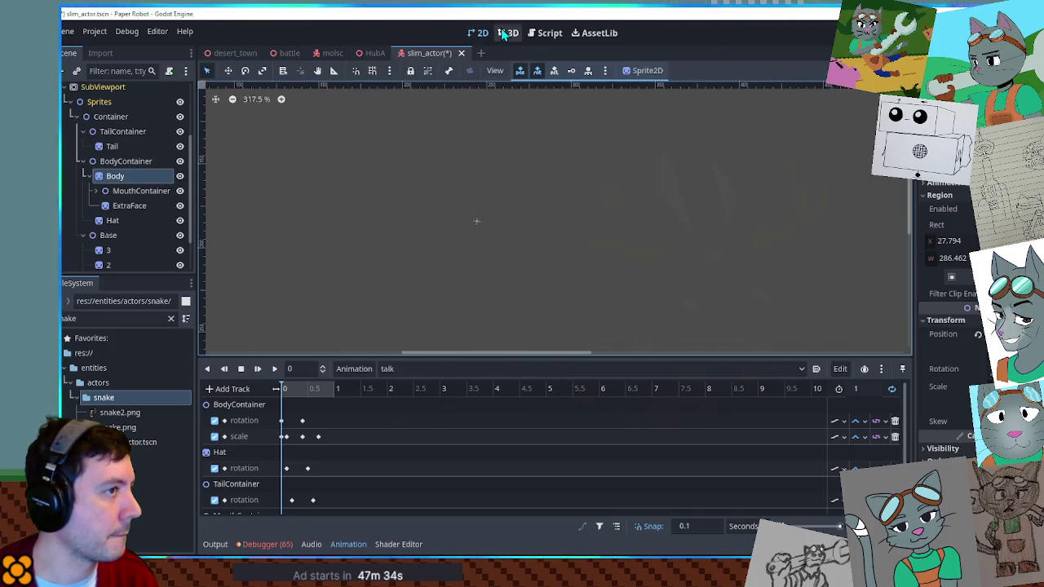
pyautogui.scroll(-2, 128, 194)
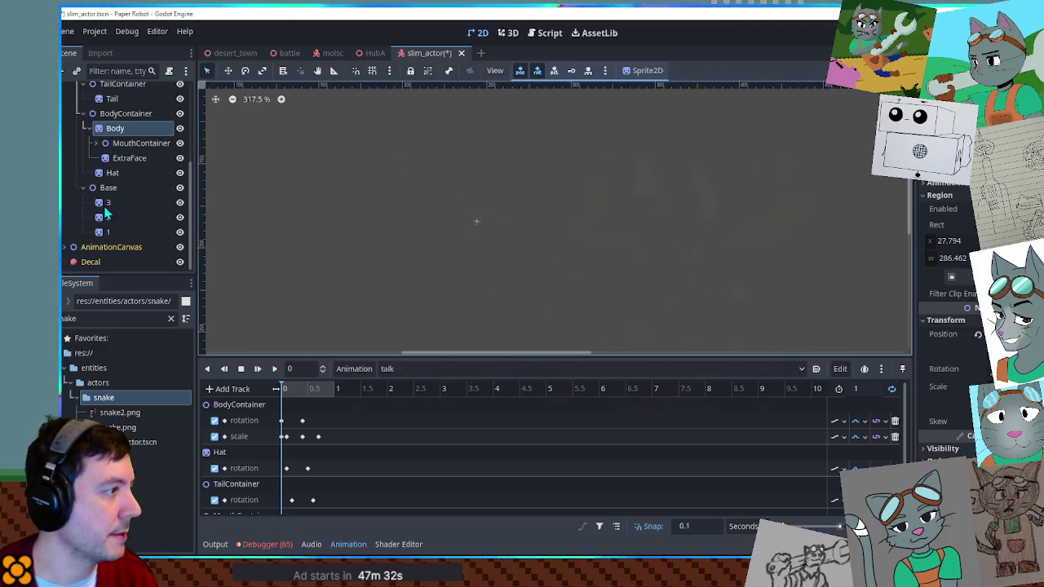
pyautogui.click(66, 248)
pyautogui.scroll(-3, 122, 204)
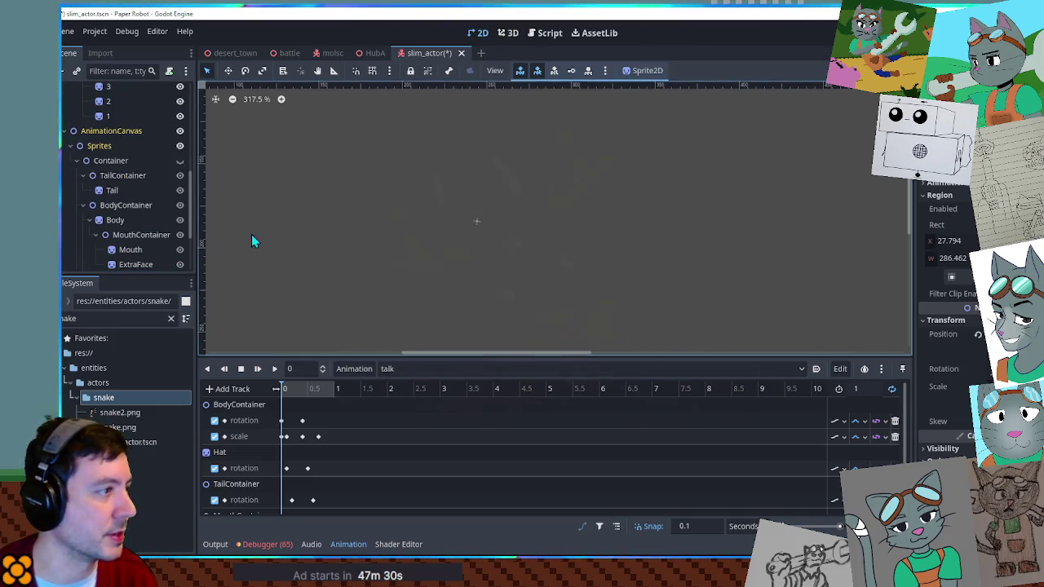
pyautogui.scroll(-3, 411, 185)
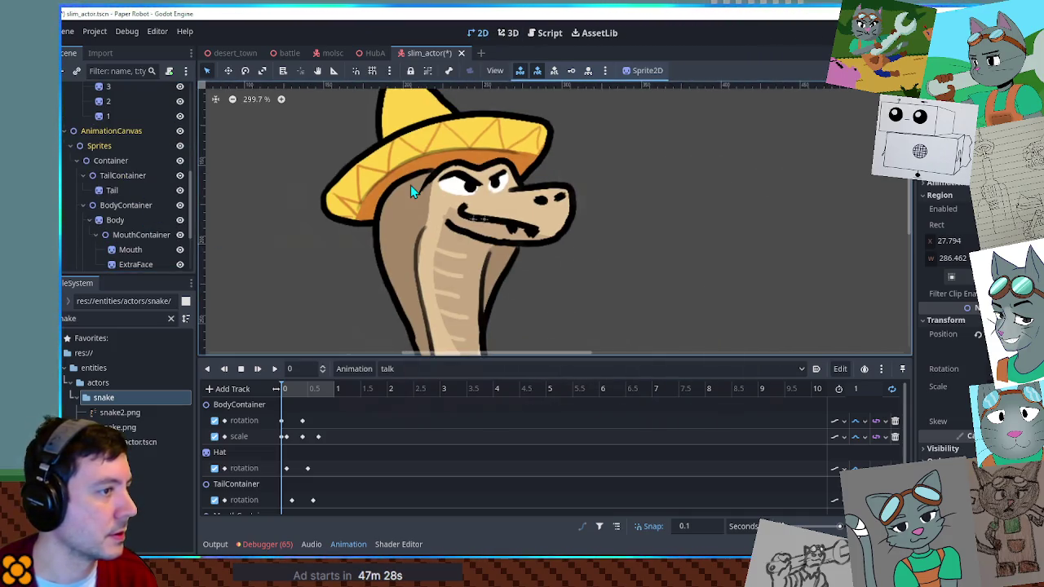
pyautogui.scroll(-1, 417, 196)
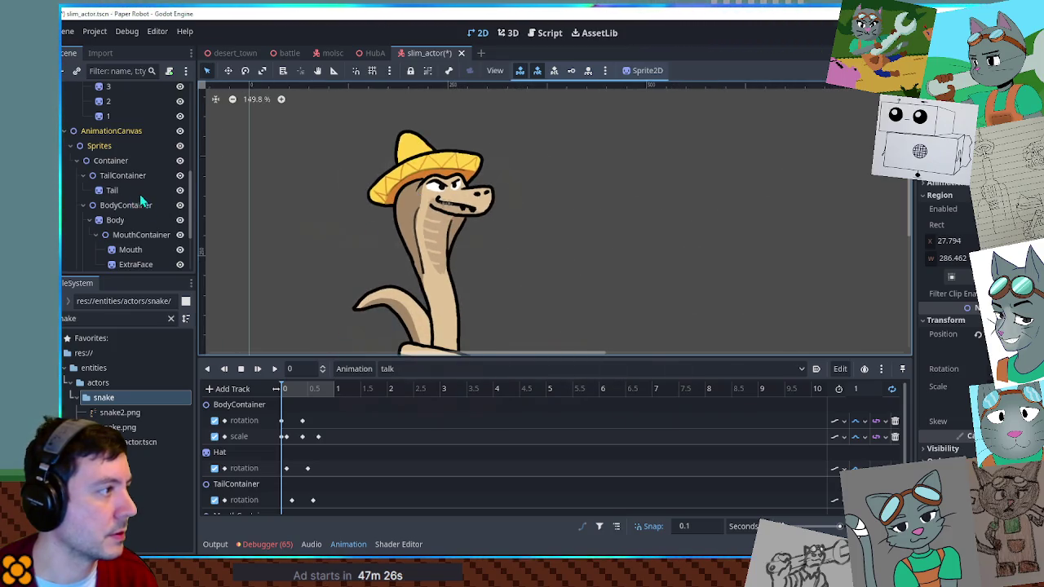
pyautogui.scroll(-3, 140, 204)
pyautogui.scroll(5, 124, 186)
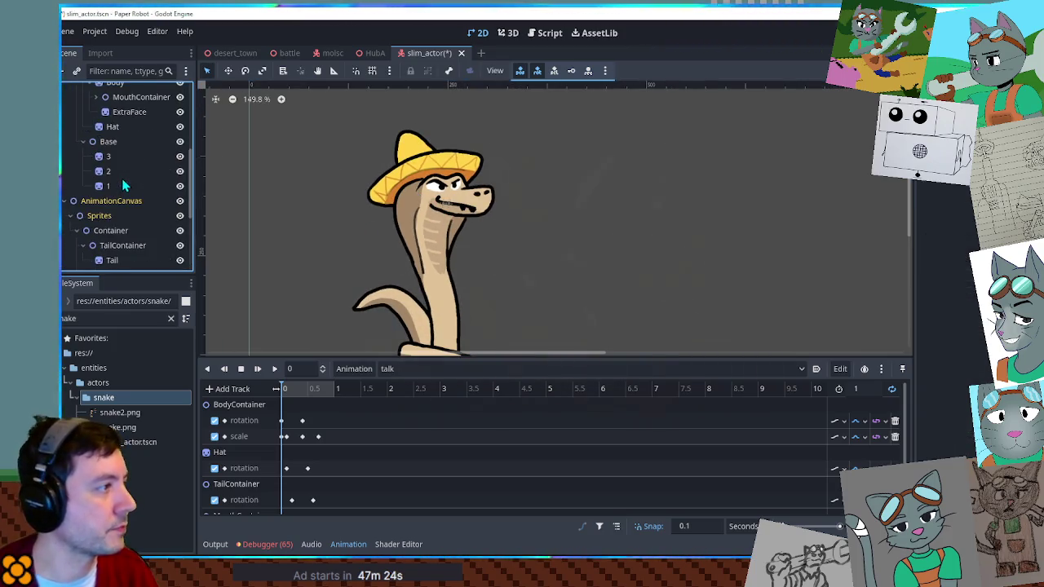
pyautogui.scroll(2, 124, 180)
# Step: Move ExtraFace under Body beside MouthContainer and show its transform properties
pyautogui.click(127, 157)
pyautogui.scroll(-2, 116, 140)
pyautogui.scroll(-5, 116, 141)
pyautogui.moveTo(124, 165); pyautogui.dragTo(118, 143)
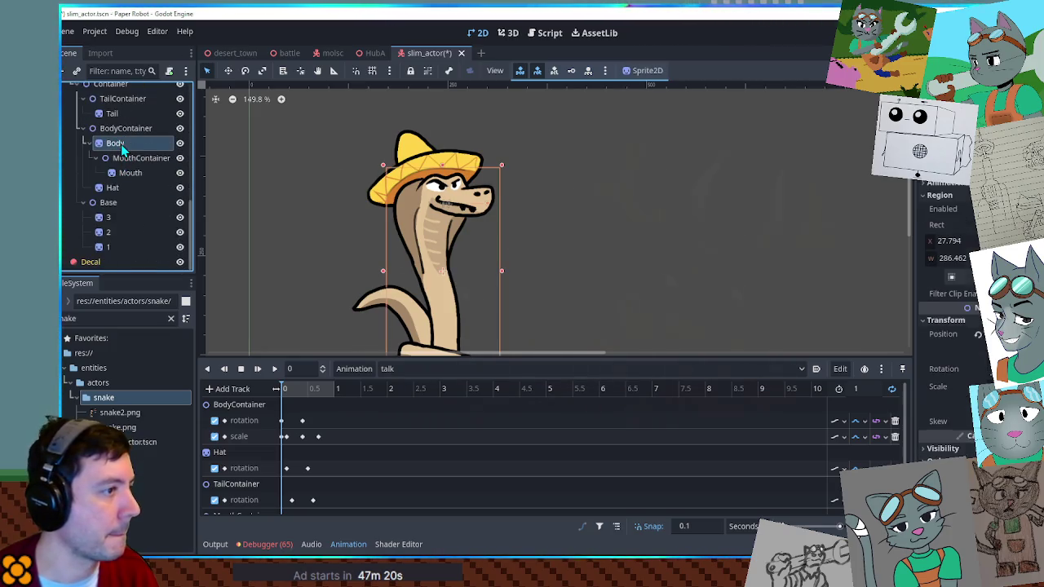
pyautogui.click(946, 221)
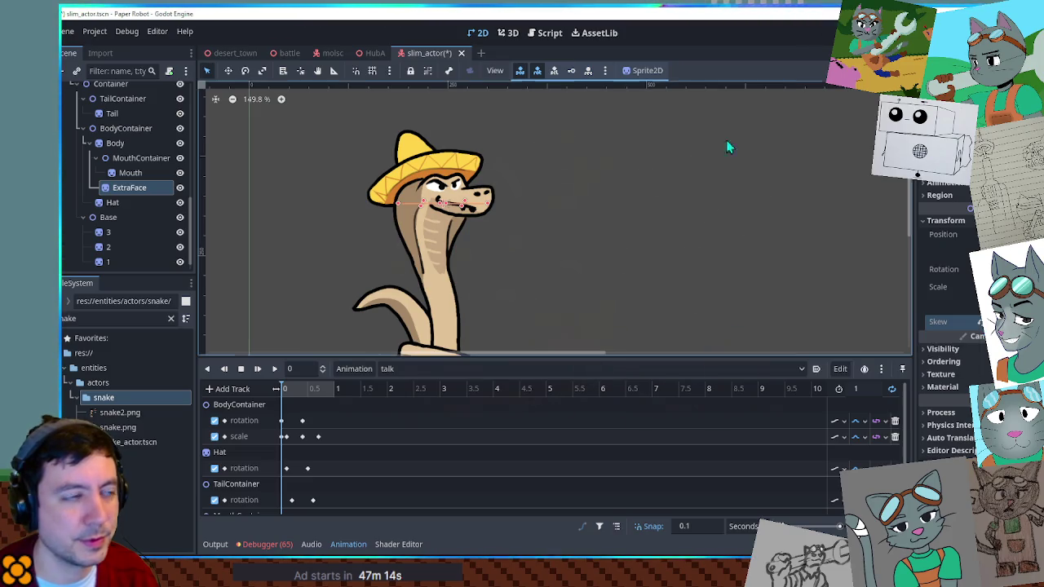
# Step: Start deleting ExtraFace but cancel, then reselect it and view the snake in 3D
pyautogui.click(131, 192)
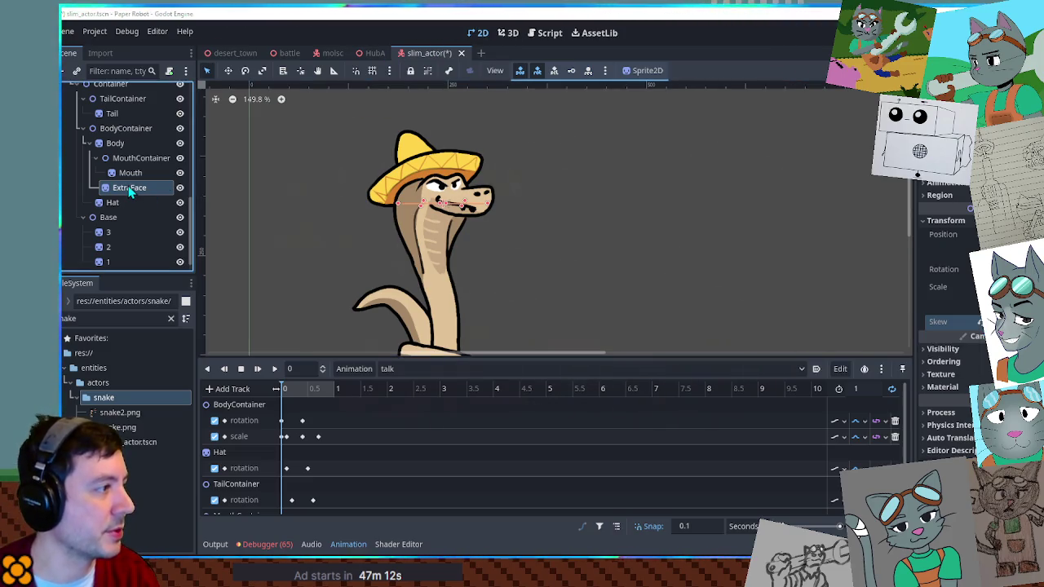
pyautogui.press('Delete')
pyautogui.click(532, 303)
pyautogui.scroll(-2, 161, 164)
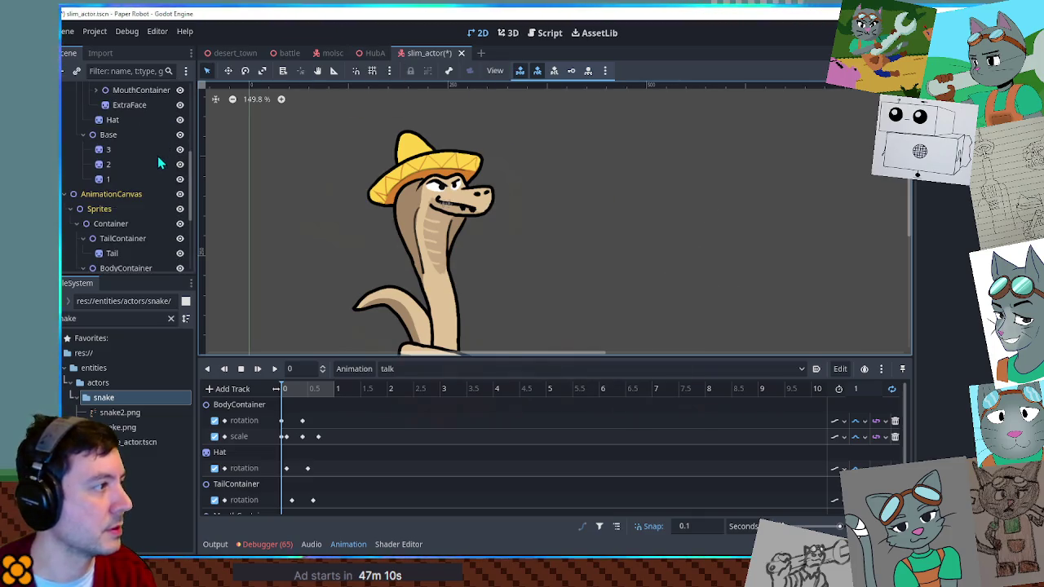
pyautogui.scroll(2, 113, 141)
pyautogui.click(129, 174)
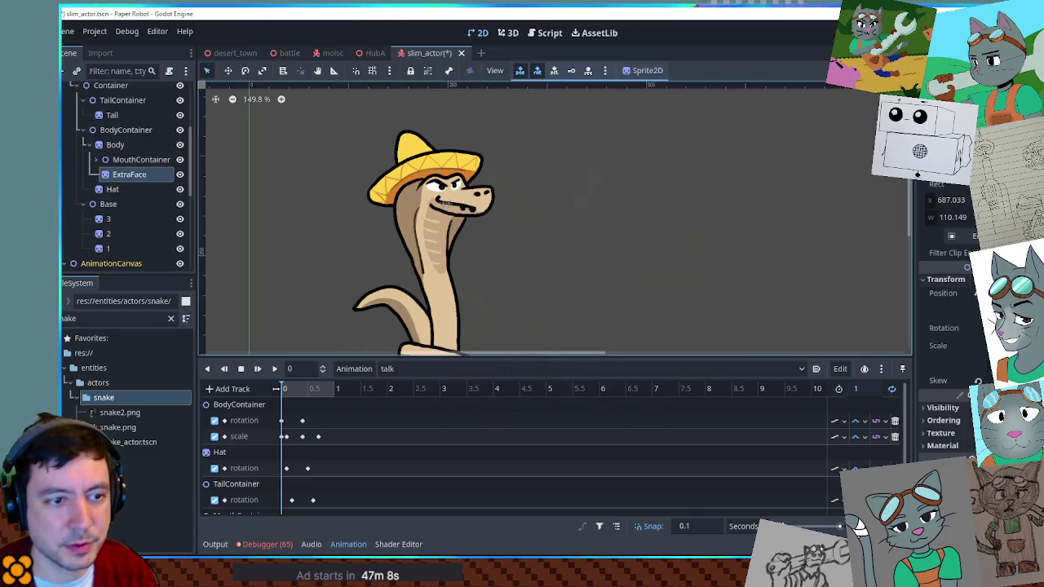
pyautogui.click(510, 32)
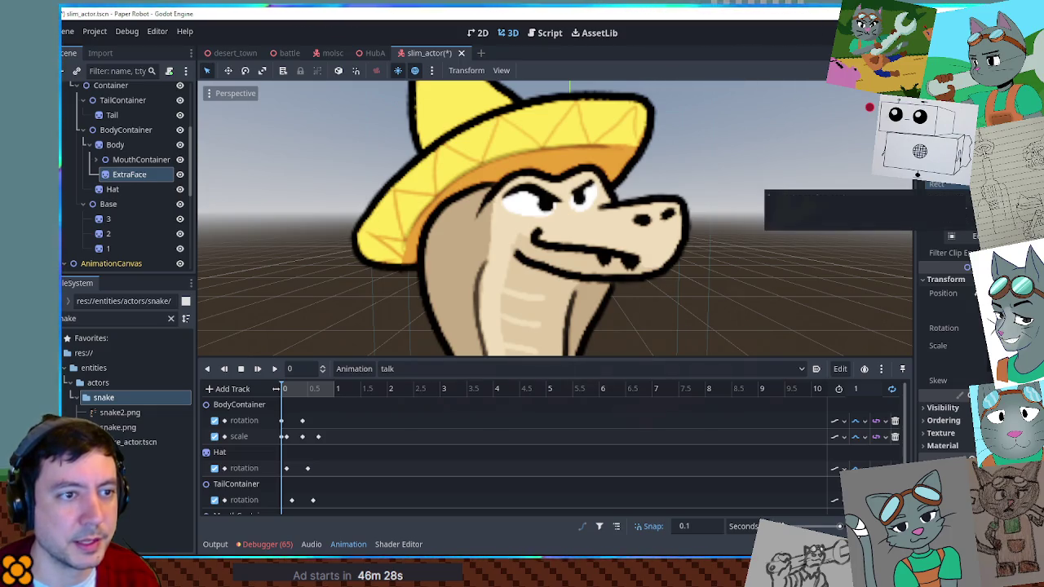
# Step: Switch to the hurt animation and add a keyed ExtraFace track to it
pyautogui.click(444, 371)
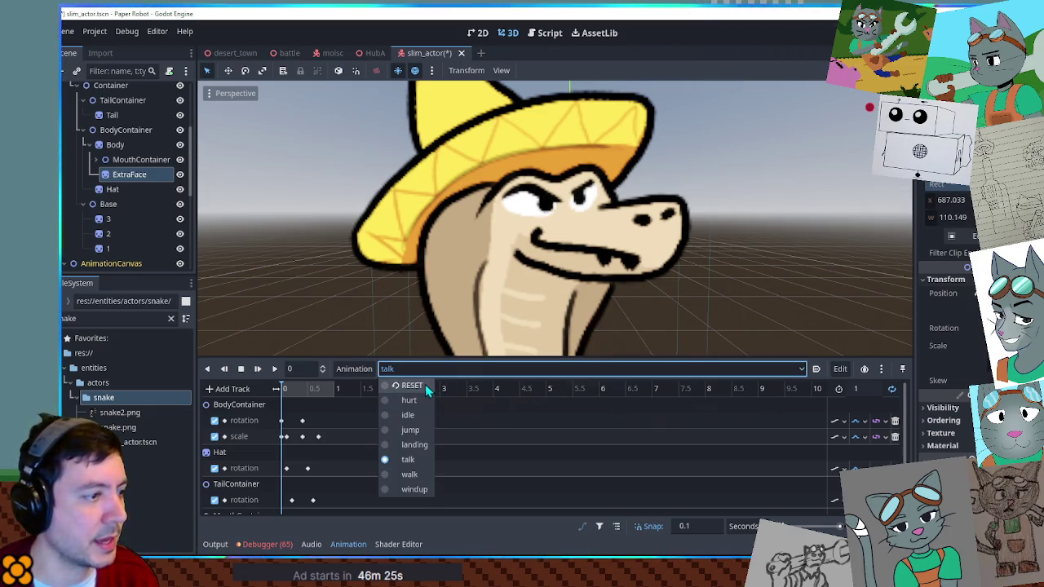
pyautogui.press('Escape')
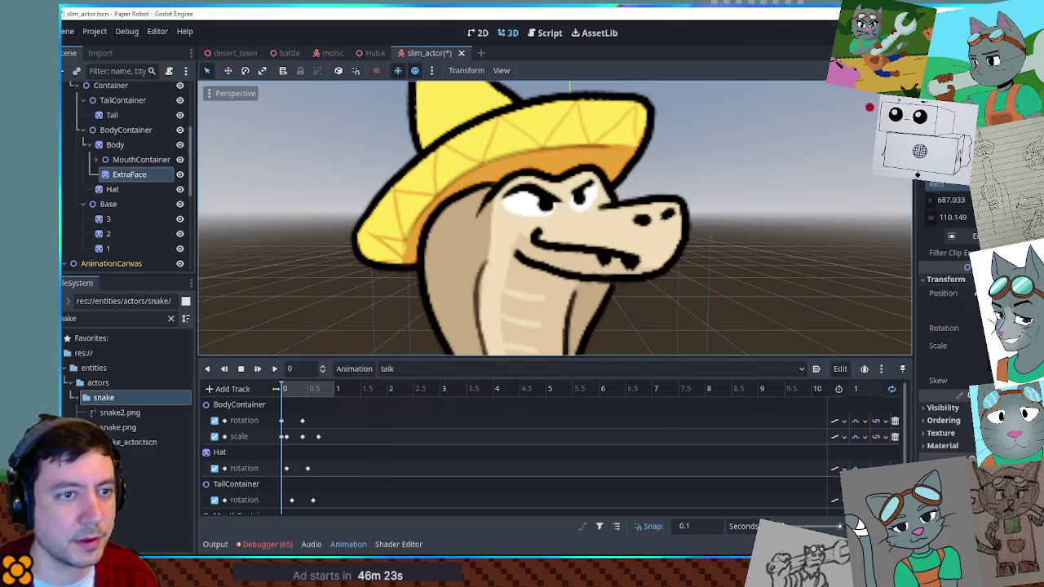
pyautogui.scroll(-2, 520, 448)
pyautogui.scroll(2, 521, 457)
pyautogui.click(401, 367)
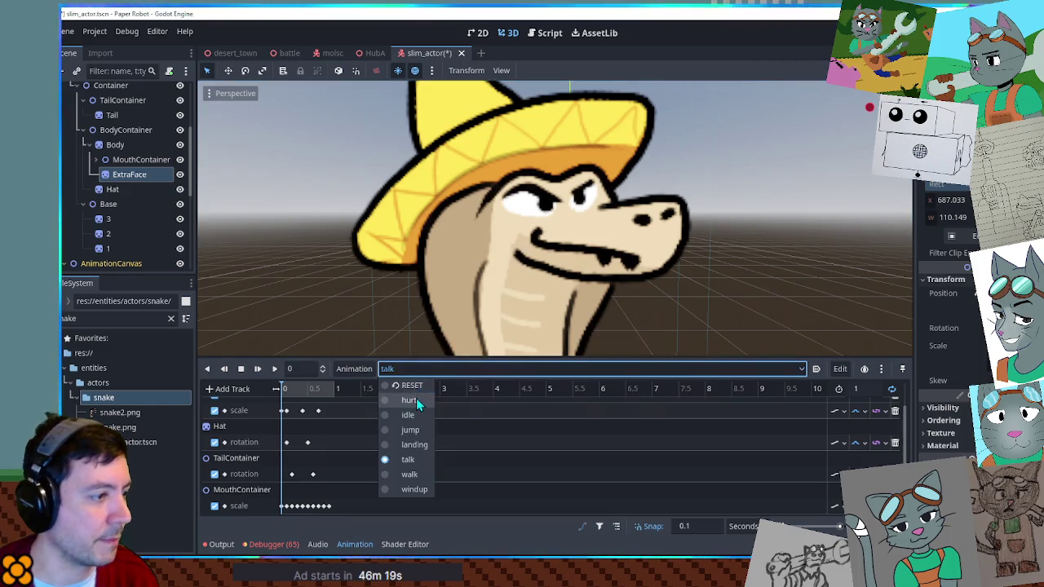
pyautogui.click(416, 400)
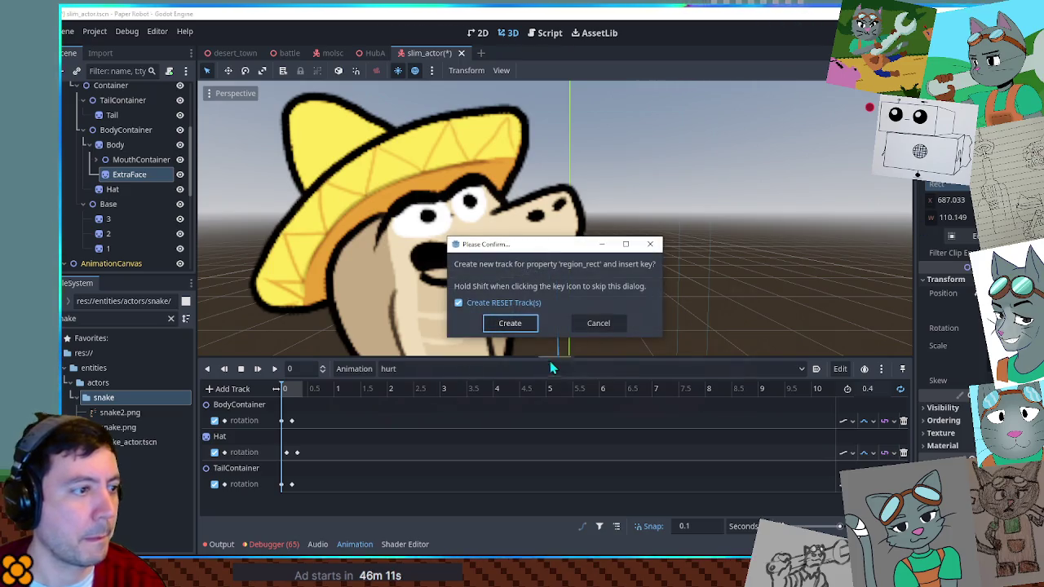
pyautogui.click(499, 321)
# Step: Key ExtraFace's region_rect in the RESET animation and create the track
pyautogui.click(400, 368)
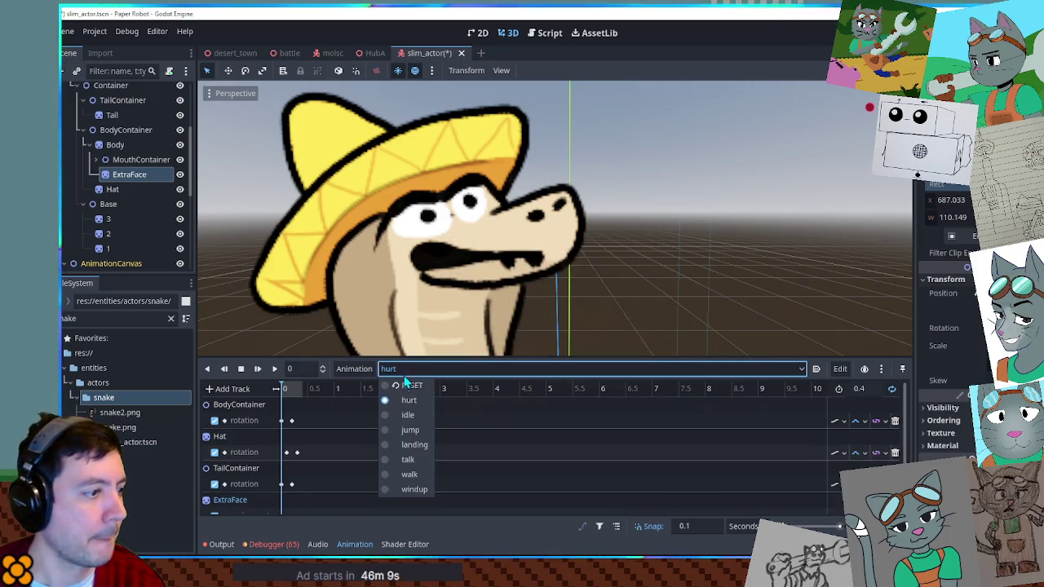
pyautogui.click(405, 390)
pyautogui.scroll(-4, 571, 441)
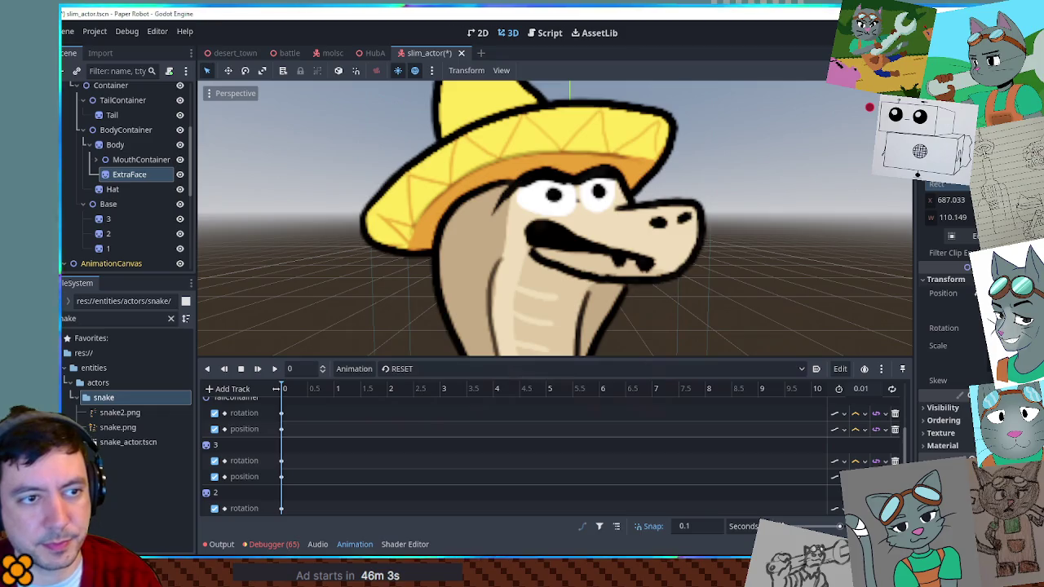
pyautogui.click(975, 188)
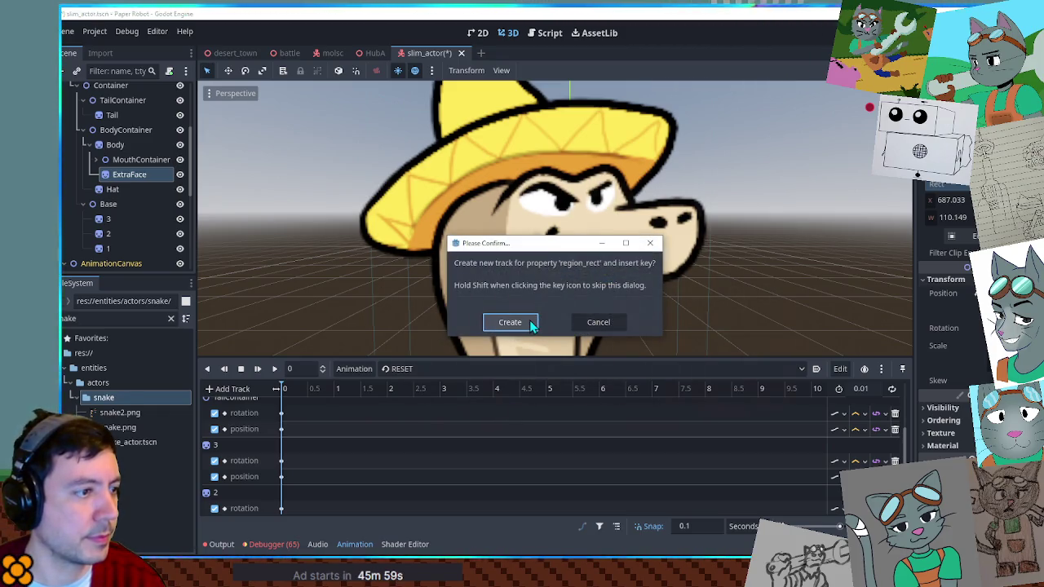
pyautogui.click(530, 322)
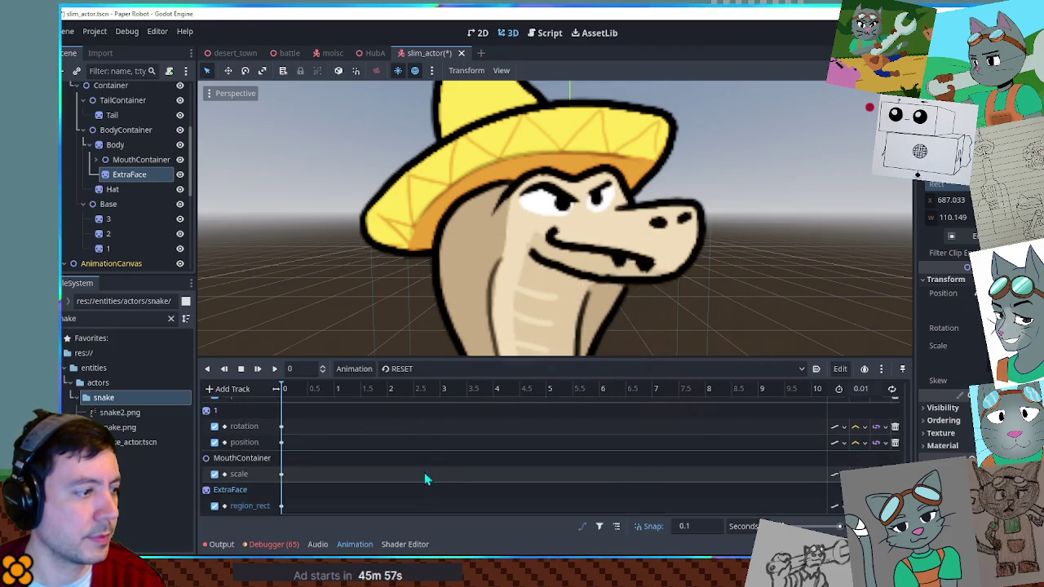
# Step: Play the hurt animation as a preview, then return to RESET
pyautogui.click(441, 368)
pyautogui.click(409, 403)
pyautogui.click(274, 369)
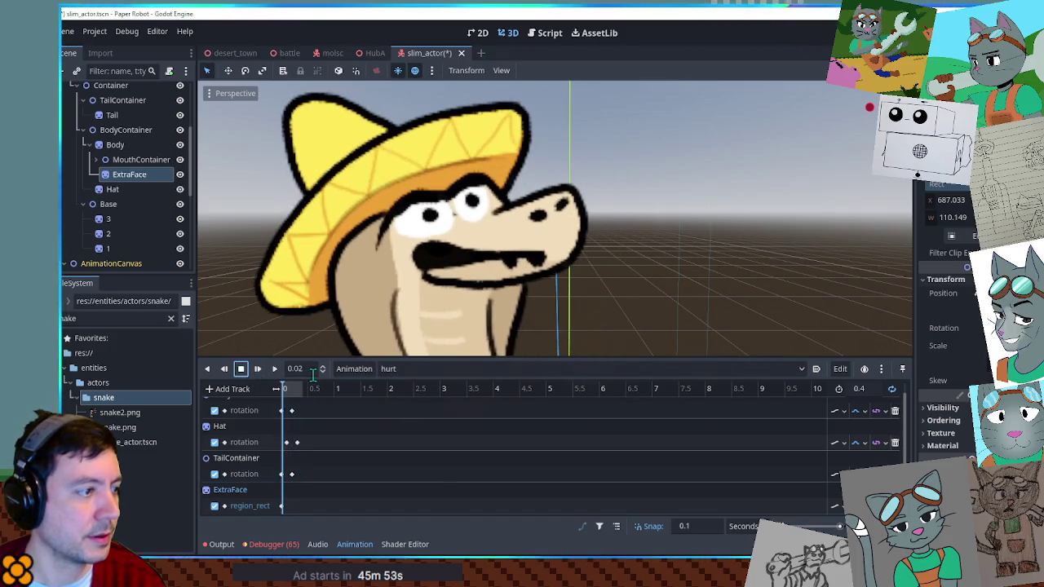
pyautogui.click(408, 371)
pyautogui.click(408, 385)
pyautogui.click(408, 371)
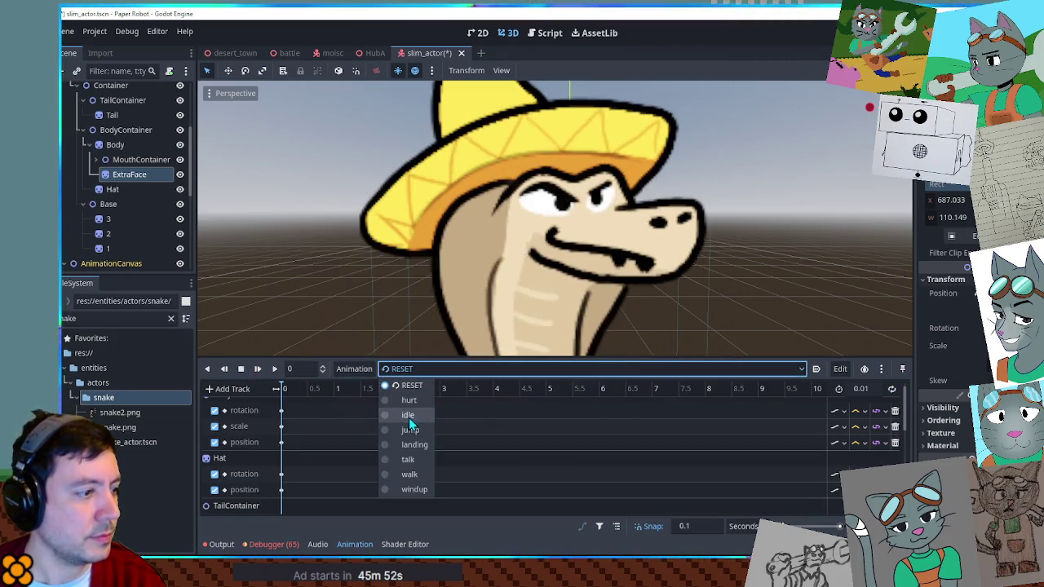
pyautogui.click(408, 385)
# Step: Load the idle animation and bring up a duplicate proposed as idle_2
pyautogui.scroll(-3, 490, 437)
pyautogui.scroll(3, 490, 436)
pyautogui.click(455, 371)
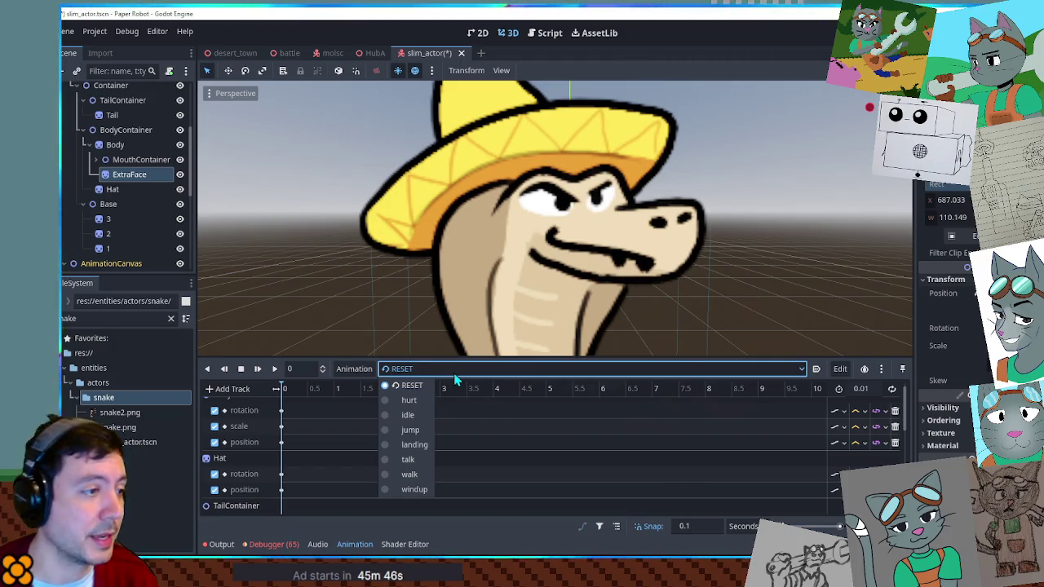
pyautogui.click(451, 370)
pyautogui.click(444, 371)
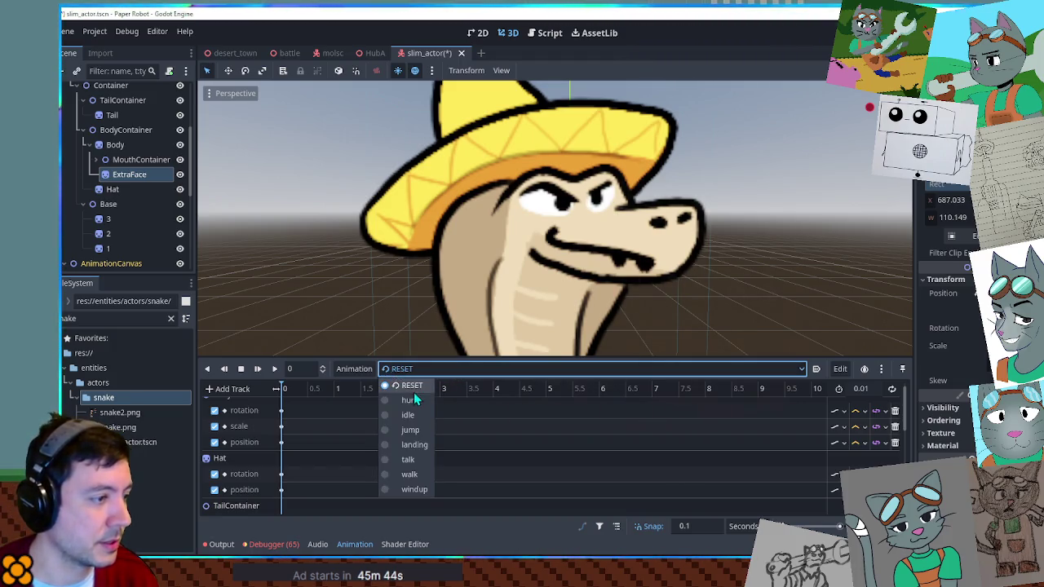
pyautogui.click(421, 416)
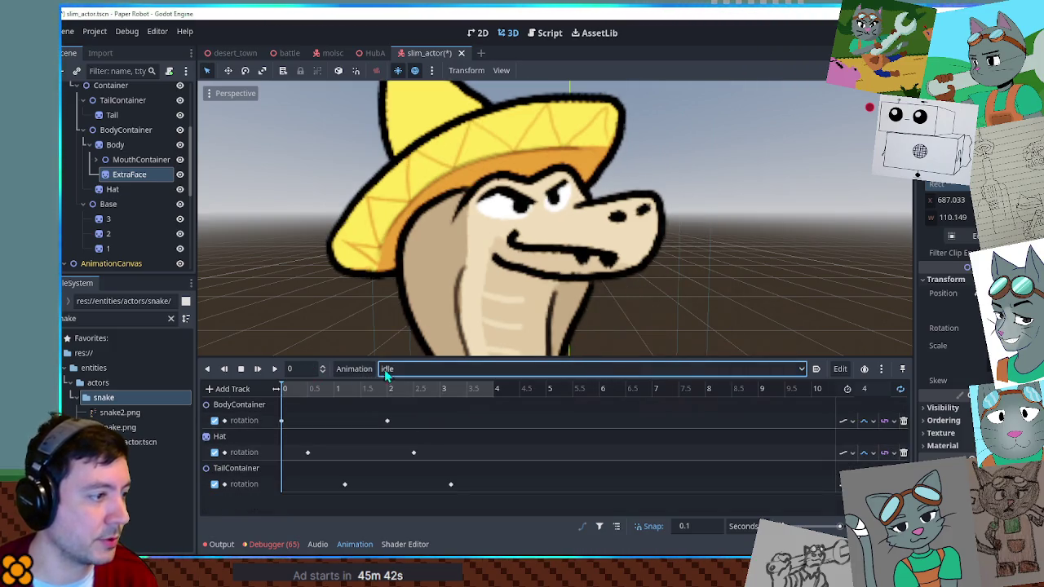
pyautogui.click(359, 370)
# Step: Duplicate the idle animation as 'tired' and set its length to 8 seconds
pyautogui.click(378, 430)
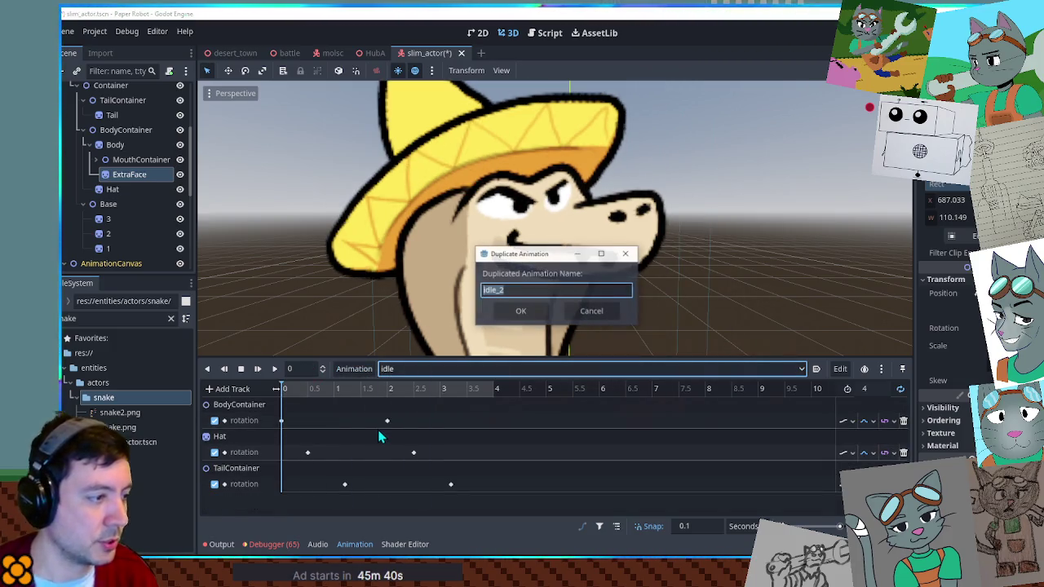
pyautogui.write('red')
pyautogui.press('Return')
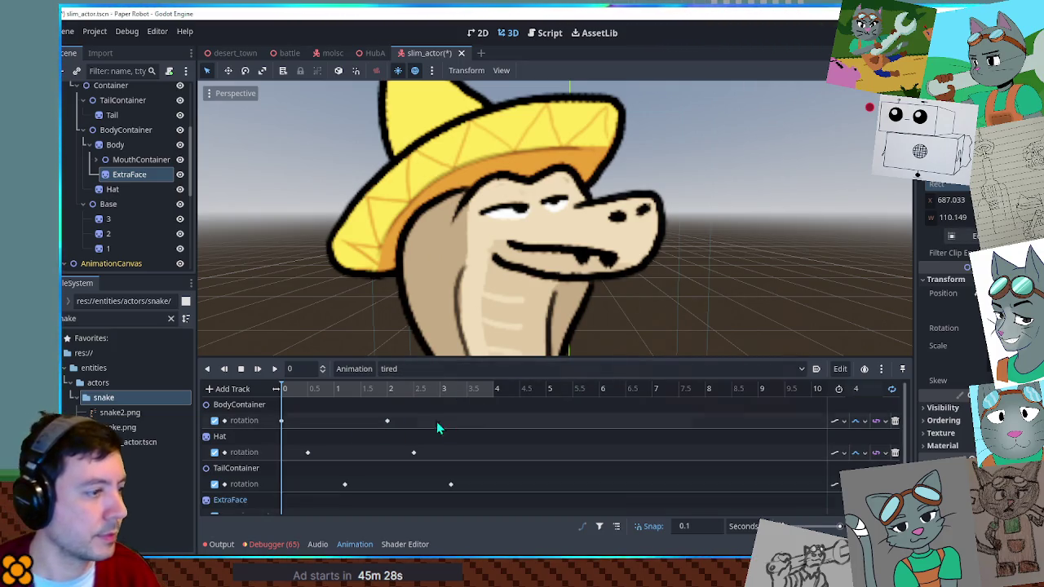
pyautogui.click(858, 389)
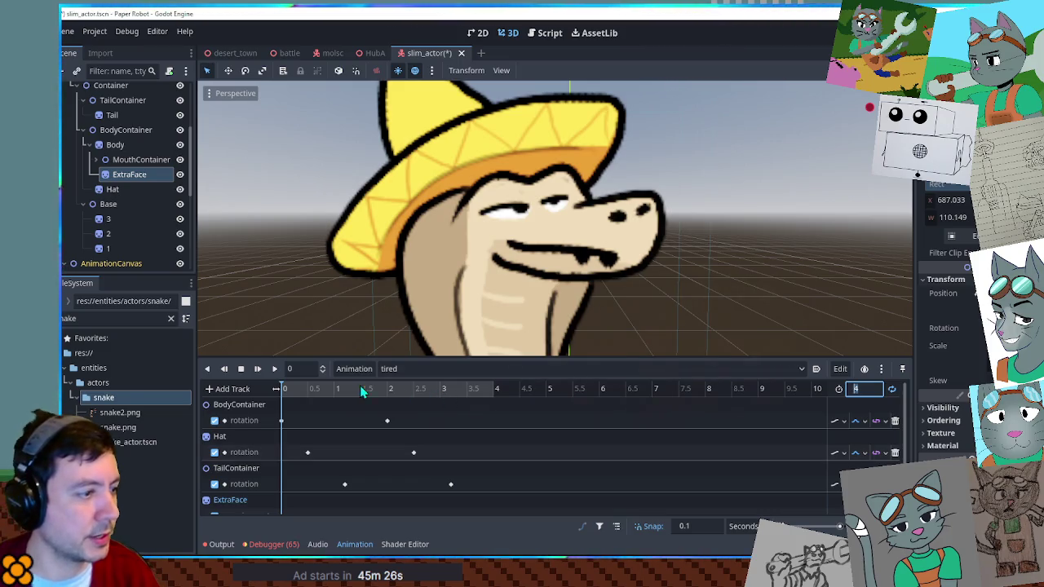
pyautogui.click(257, 369)
pyautogui.scroll(-5, 576, 287)
pyautogui.scroll(3, 576, 286)
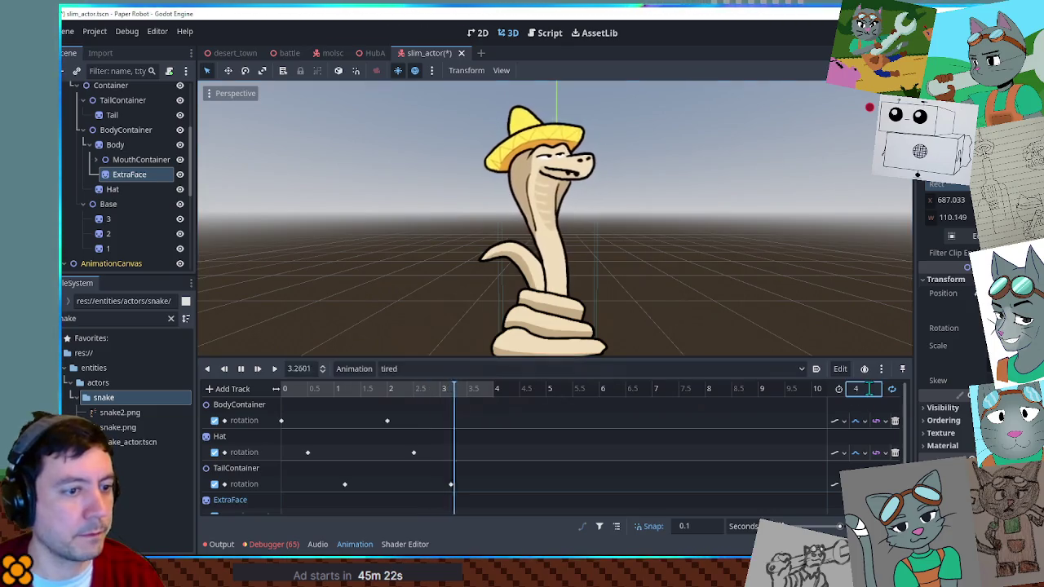
pyautogui.write('8')
pyautogui.press('Return')
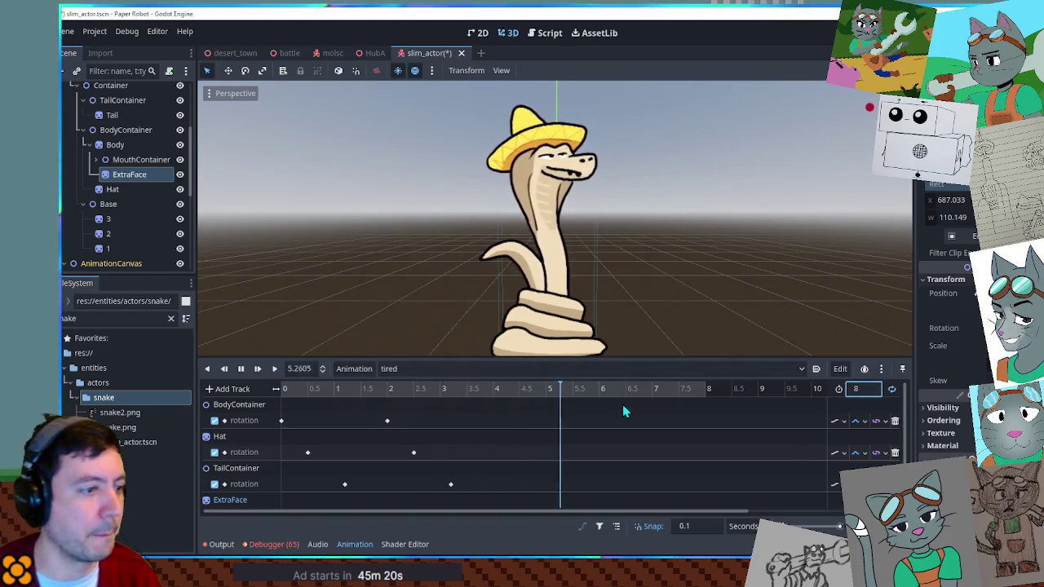
# Step: Key ExtraFace's region_rect at the start of tired, then insert another key at the playhead
pyautogui.click(984, 200)
pyautogui.click(281, 499)
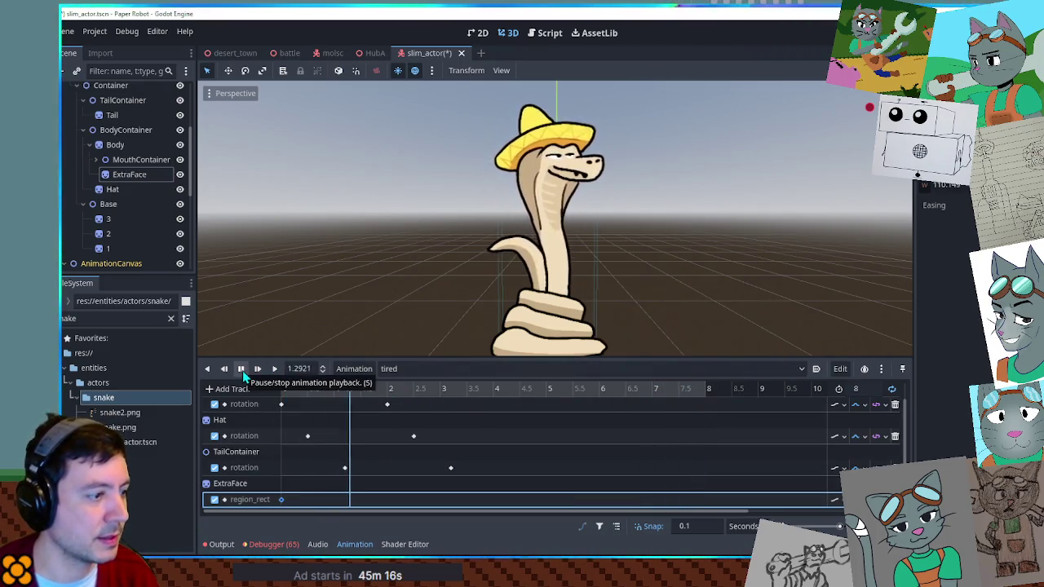
pyautogui.click(242, 370)
pyautogui.rightClick(383, 499)
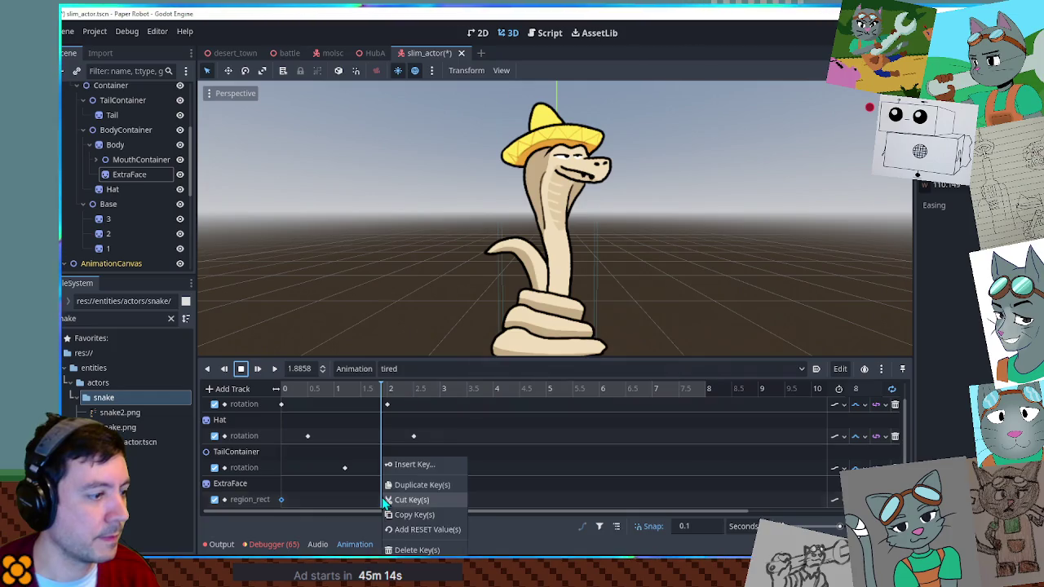
pyautogui.click(416, 465)
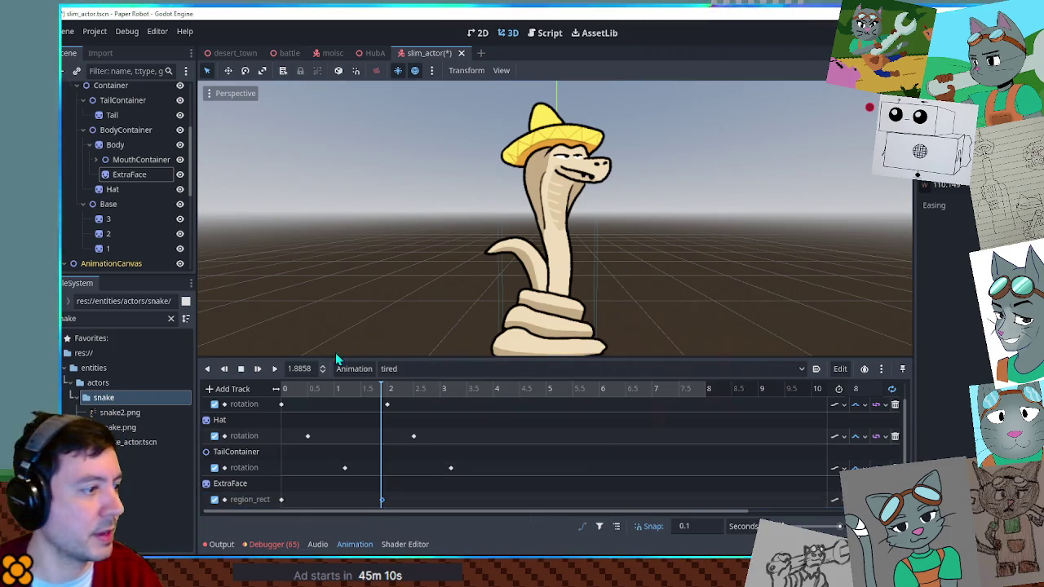
# Step: Play back tired and delete the extra region_rect key at 1.8 seconds
pyautogui.click(274, 369)
pyautogui.click(240, 370)
pyautogui.click(274, 369)
pyautogui.click(241, 369)
pyautogui.click(316, 498)
pyautogui.click(281, 389)
pyautogui.moveTo(273, 389)
pyautogui.mouseDown()
pyautogui.moveTo(396, 395)
pyautogui.moveTo(377, 406)
pyautogui.mouseUp()
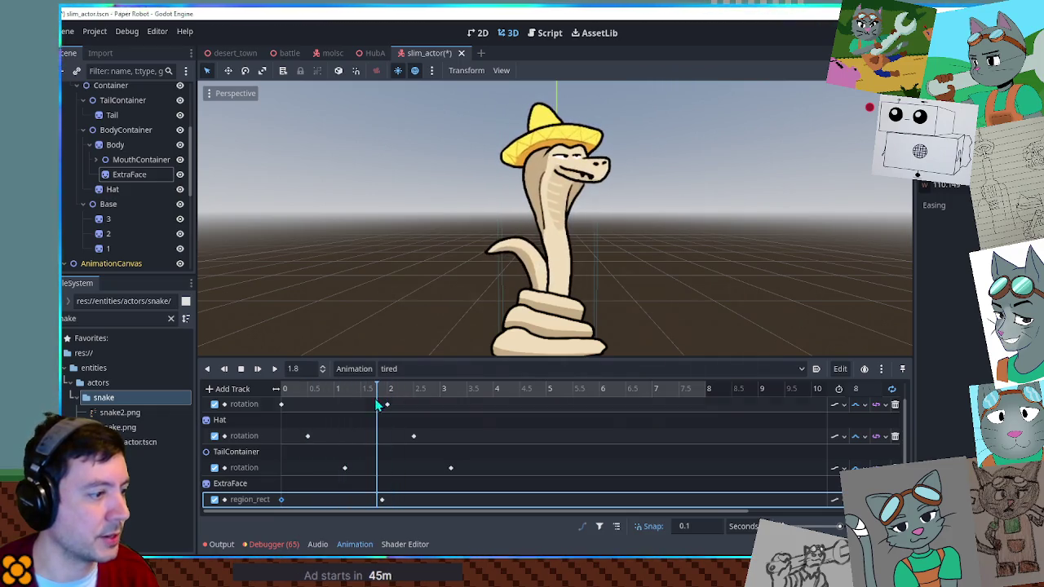
pyautogui.click(382, 499)
pyautogui.press('Delete')
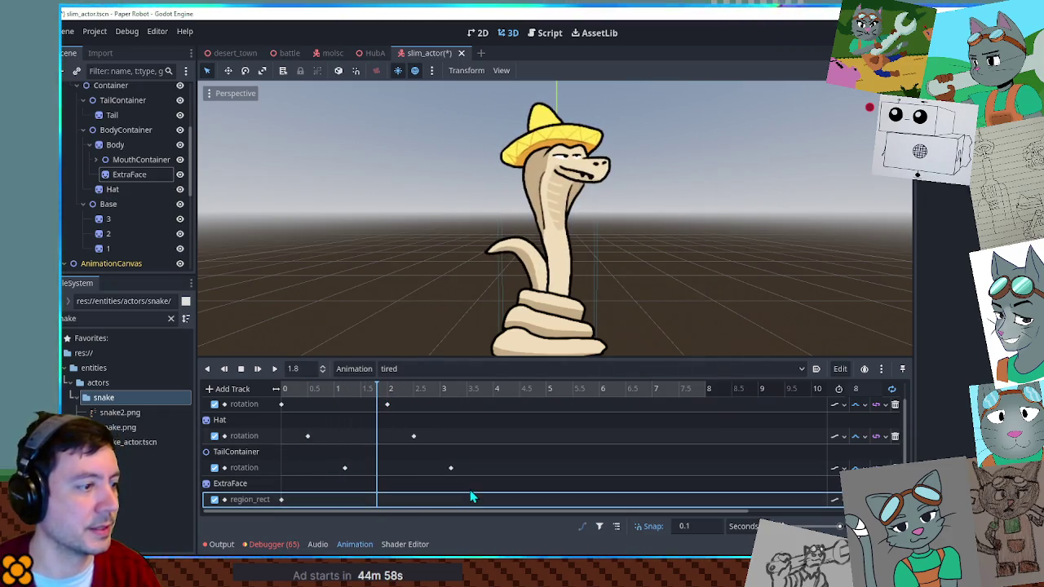
pyautogui.click(273, 370)
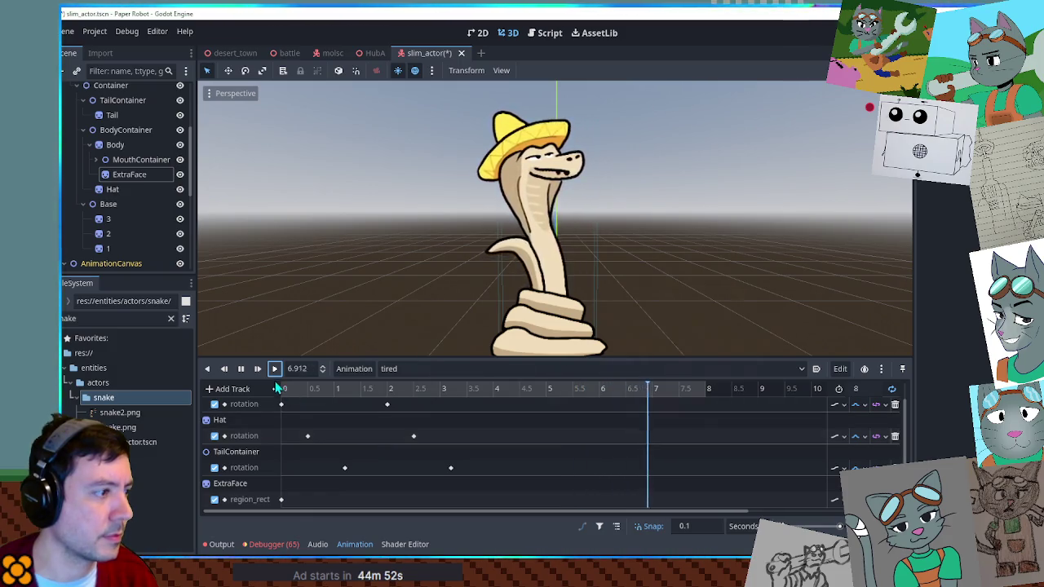
# Step: Check the BodyContainer and TailContainer rotation keys while replaying the tired animation from the start
pyautogui.click(245, 371)
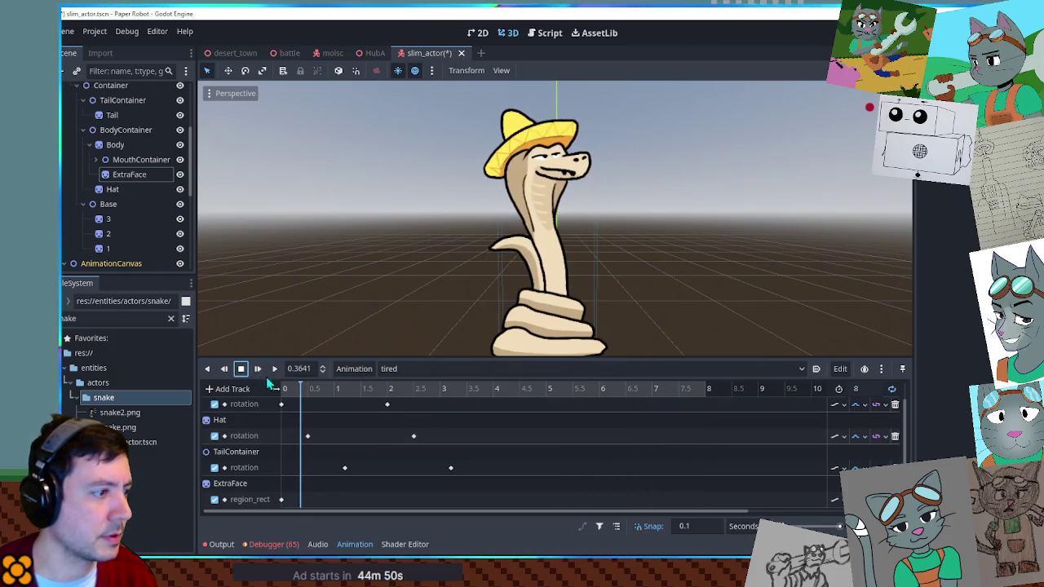
pyautogui.scroll(1, 280, 424)
pyautogui.click(282, 422)
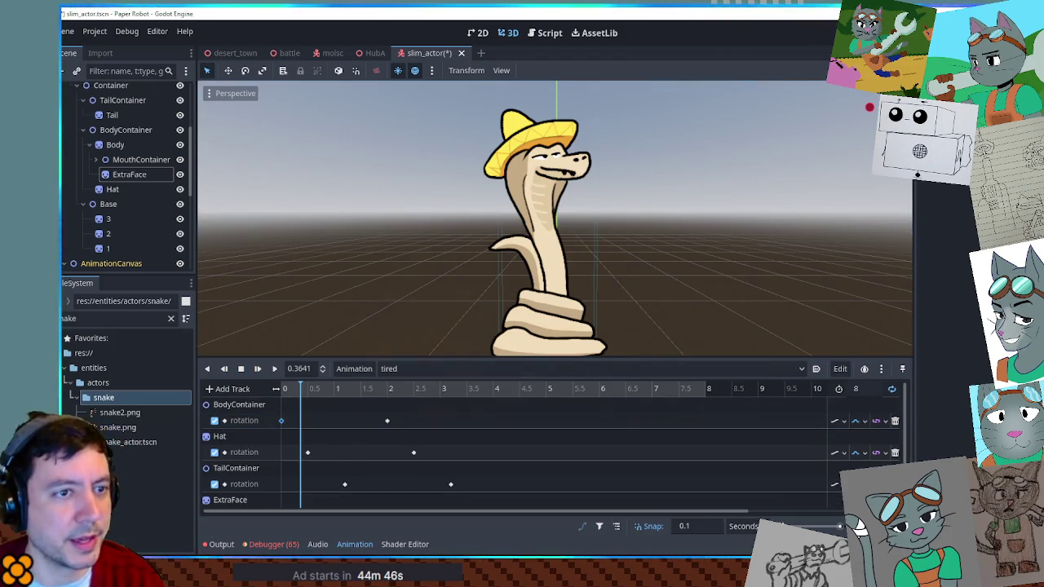
pyautogui.click(387, 420)
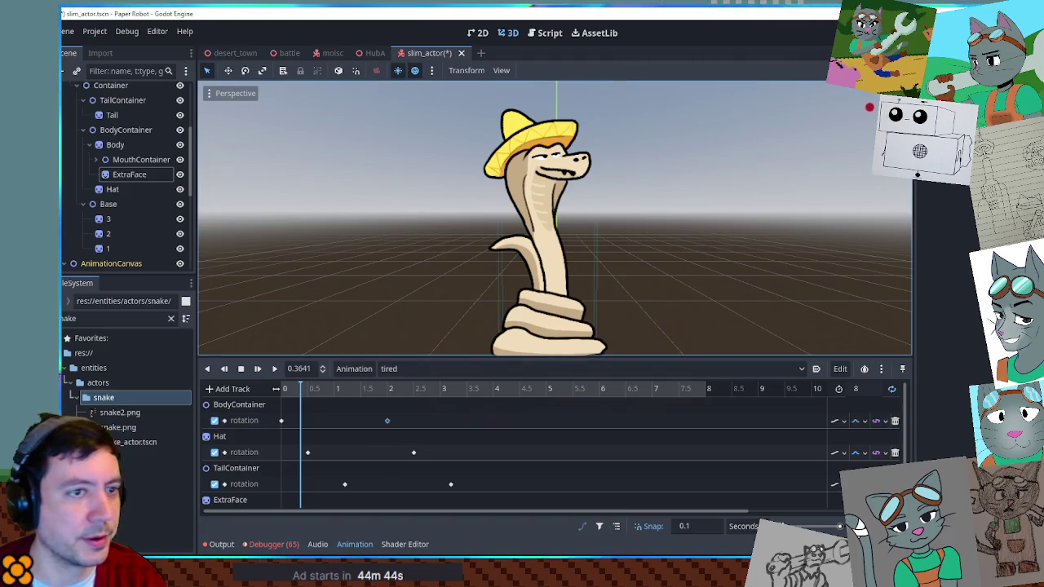
pyautogui.click(275, 371)
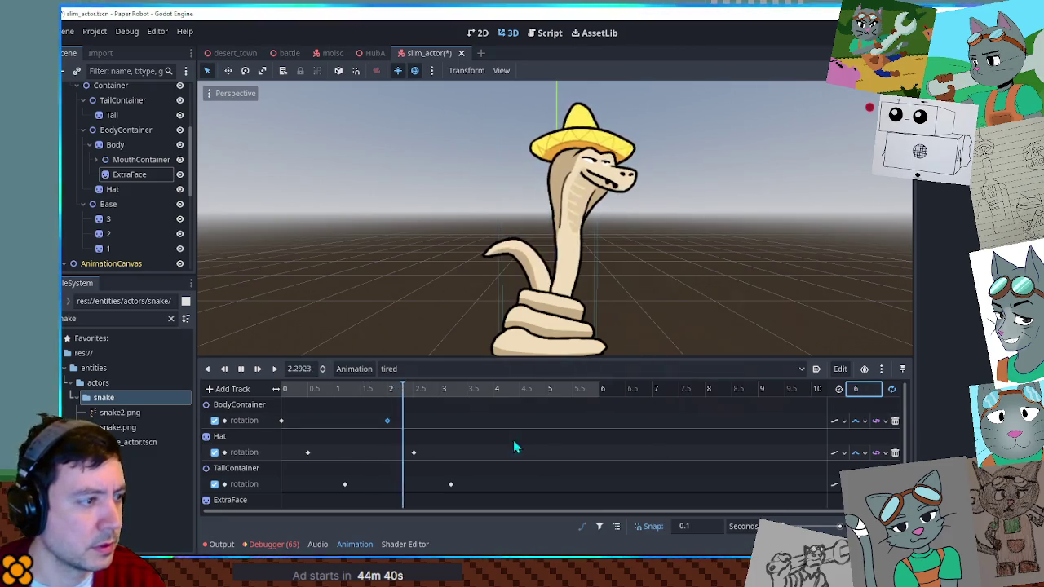
pyautogui.click(345, 483)
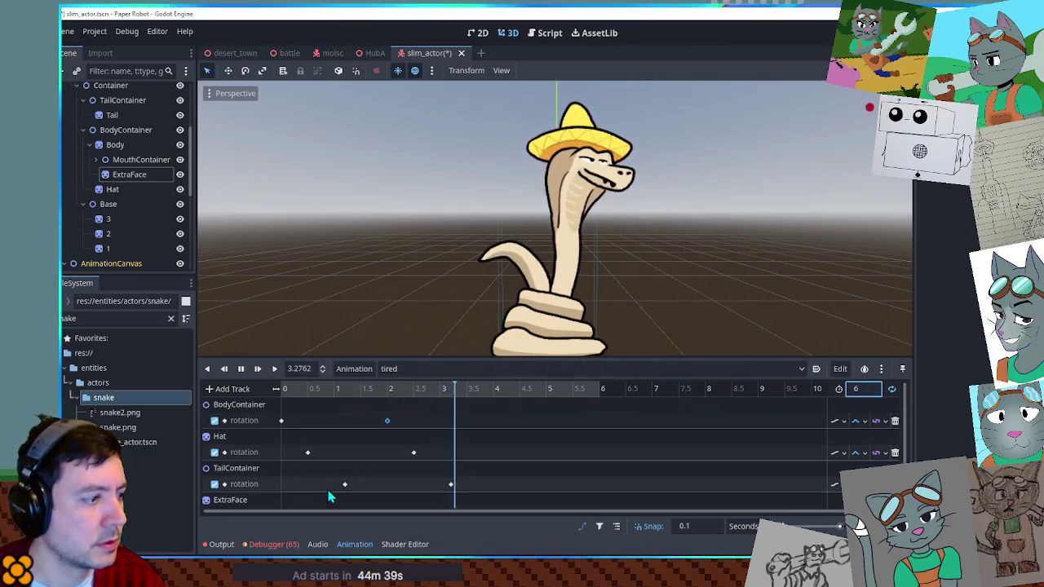
pyautogui.click(451, 485)
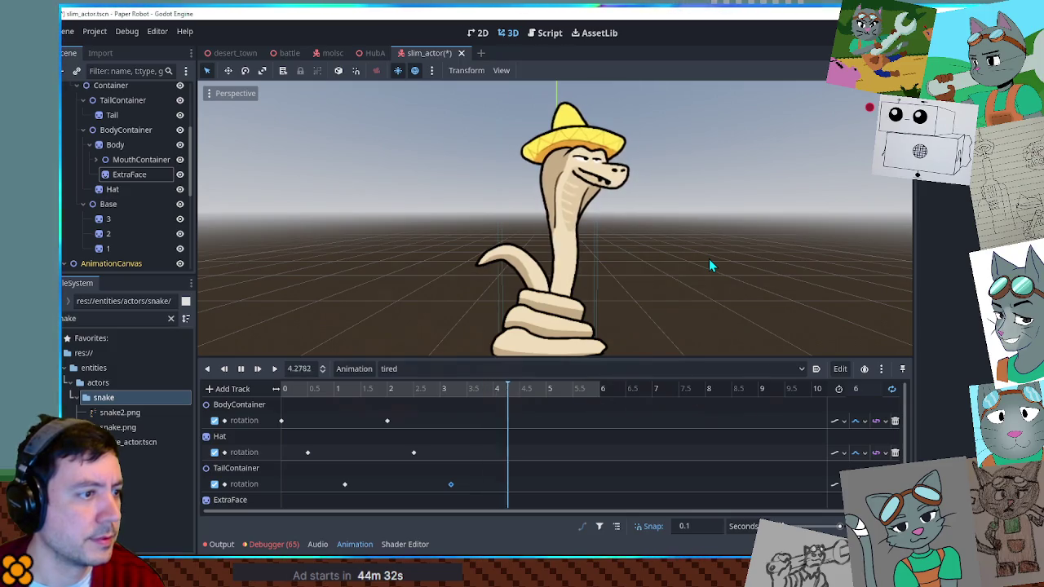
pyautogui.click(276, 370)
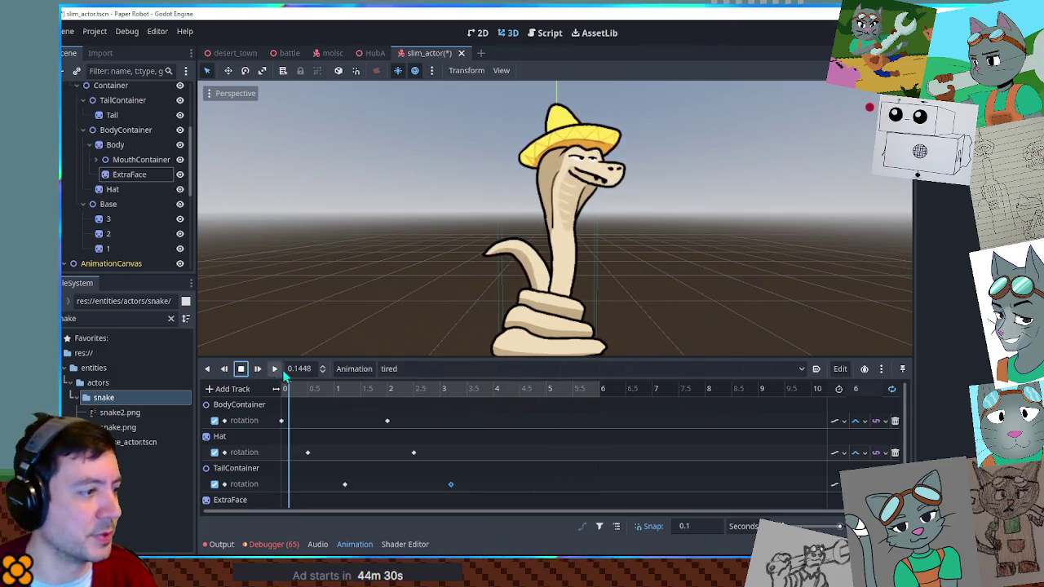
pyautogui.click(354, 369)
# Step: Copy tired as 'sleep' and trim its ExtraFace region_rect track back to a single key
pyautogui.click(368, 426)
pyautogui.write('s')
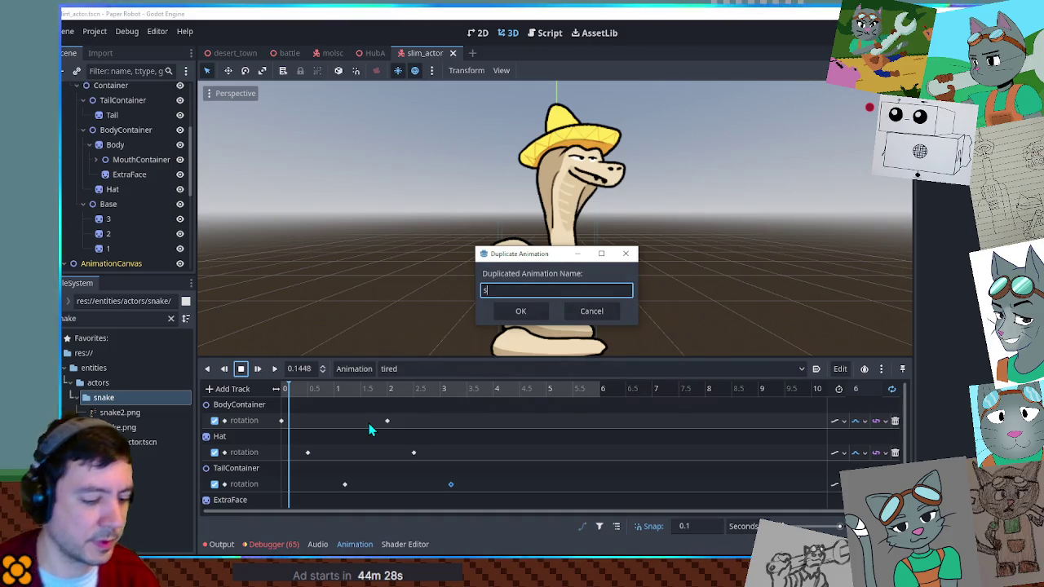
pyautogui.write('leep')
pyautogui.press('Return')
pyautogui.scroll(-1, 379, 449)
pyautogui.rightClick(382, 501)
pyautogui.click(390, 506)
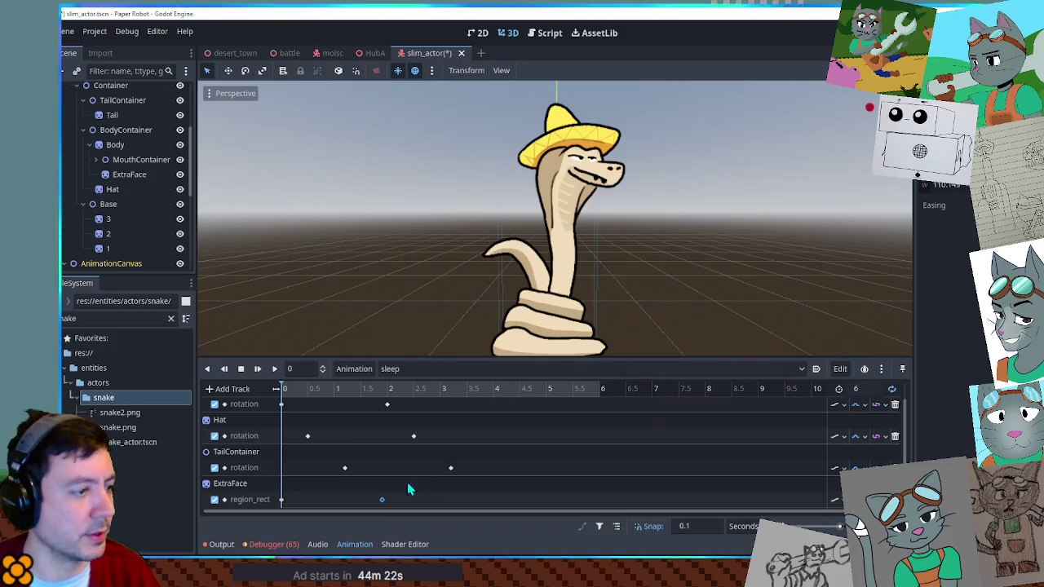
pyautogui.click(379, 498)
pyautogui.moveTo(379, 499); pyautogui.dragTo(347, 497)
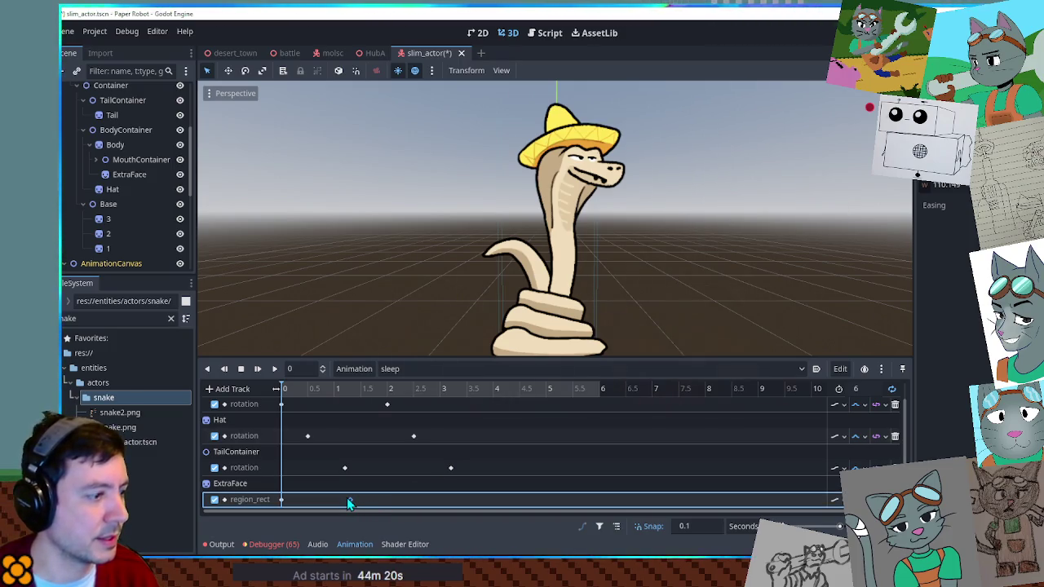
pyautogui.click(282, 501)
pyautogui.moveTo(347, 499); pyautogui.dragTo(281, 501)
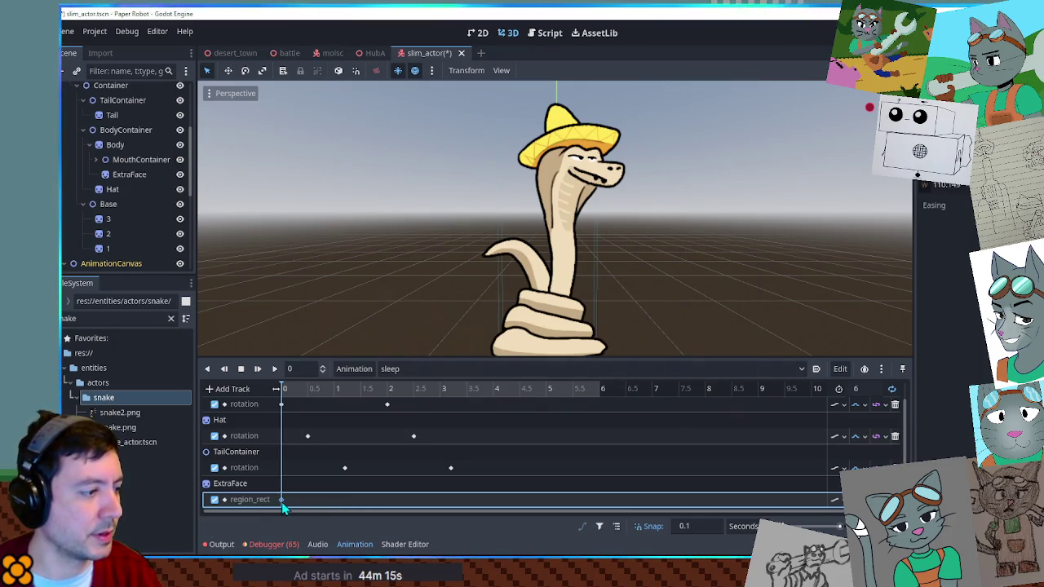
# Step: Play the sleep animation, then switch to the battle scene
pyautogui.click(274, 370)
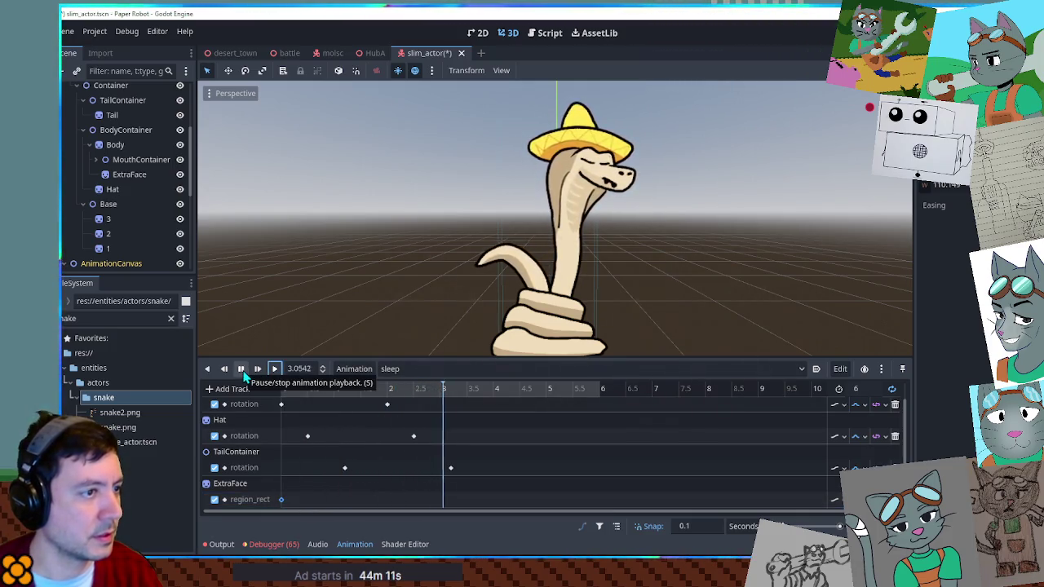
pyautogui.click(241, 368)
pyautogui.click(408, 369)
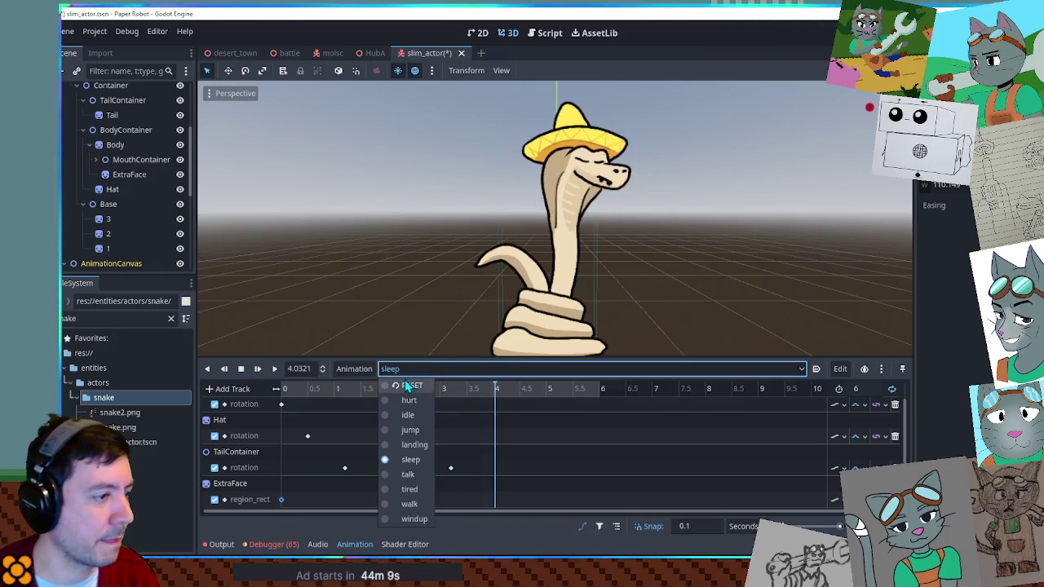
pyautogui.click(412, 394)
pyautogui.click(286, 53)
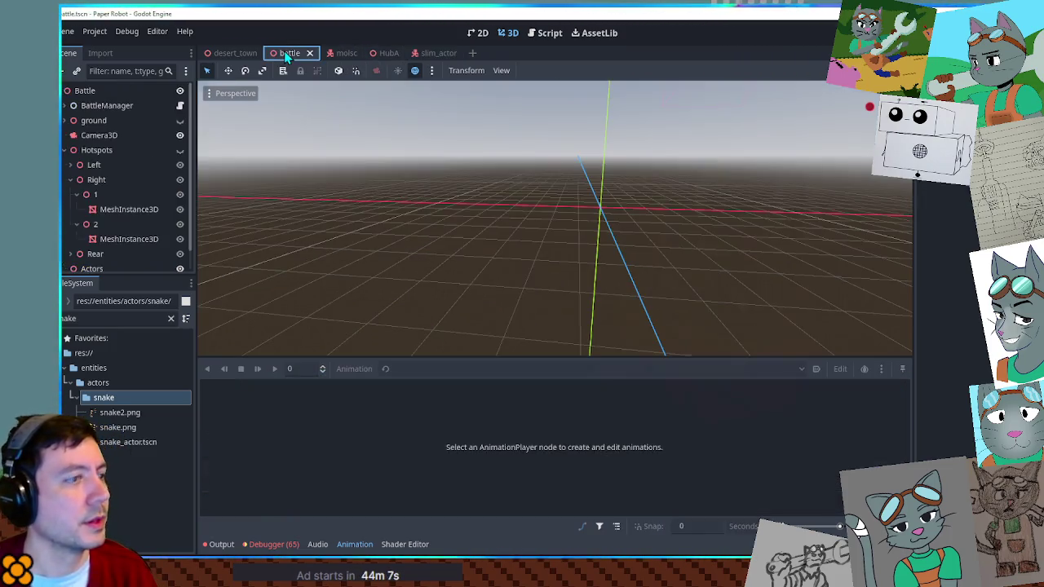
# Step: Run the battle scene and attack a card with Gear Spin, hitting the timing prompts
pyautogui.press('F6')
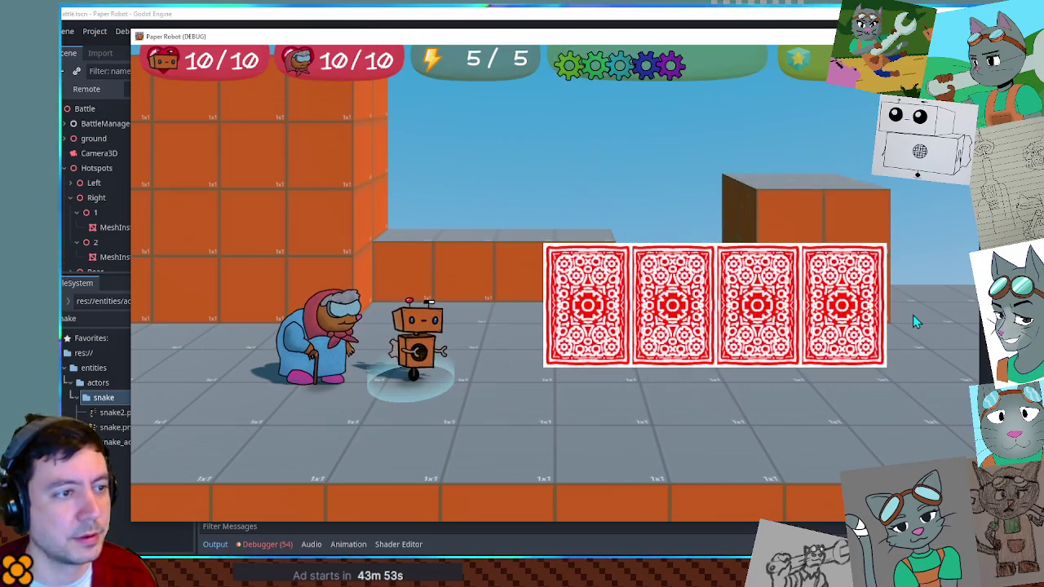
pyautogui.press('space')
pyautogui.press('space')
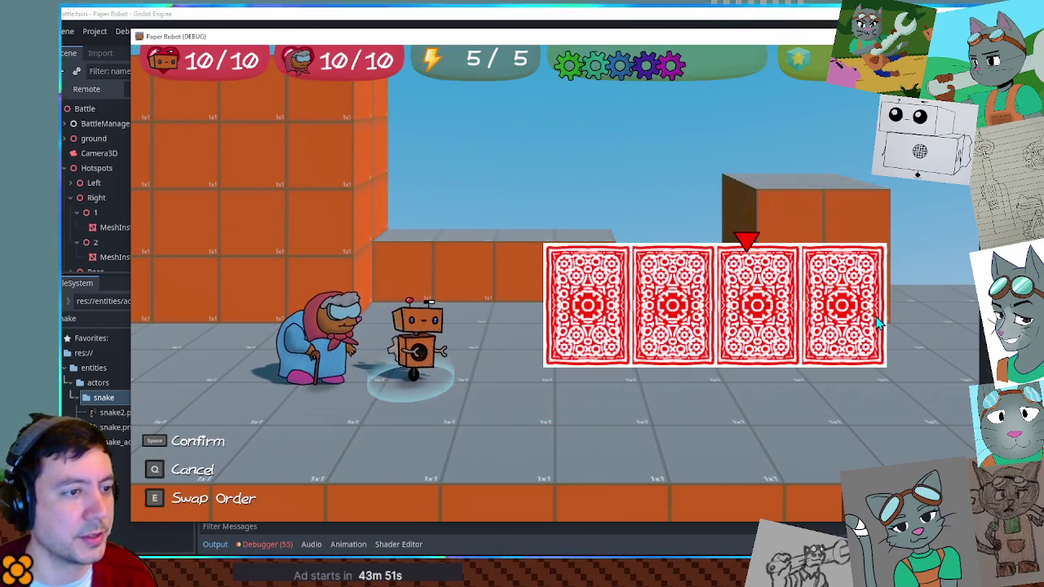
pyautogui.press('space')
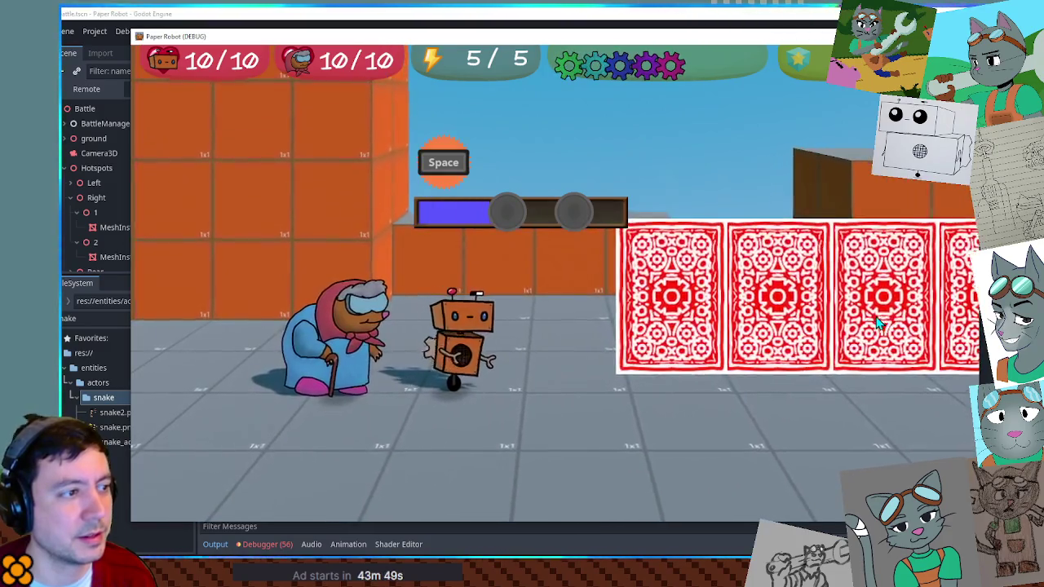
pyautogui.press('space')
pyautogui.press('space')
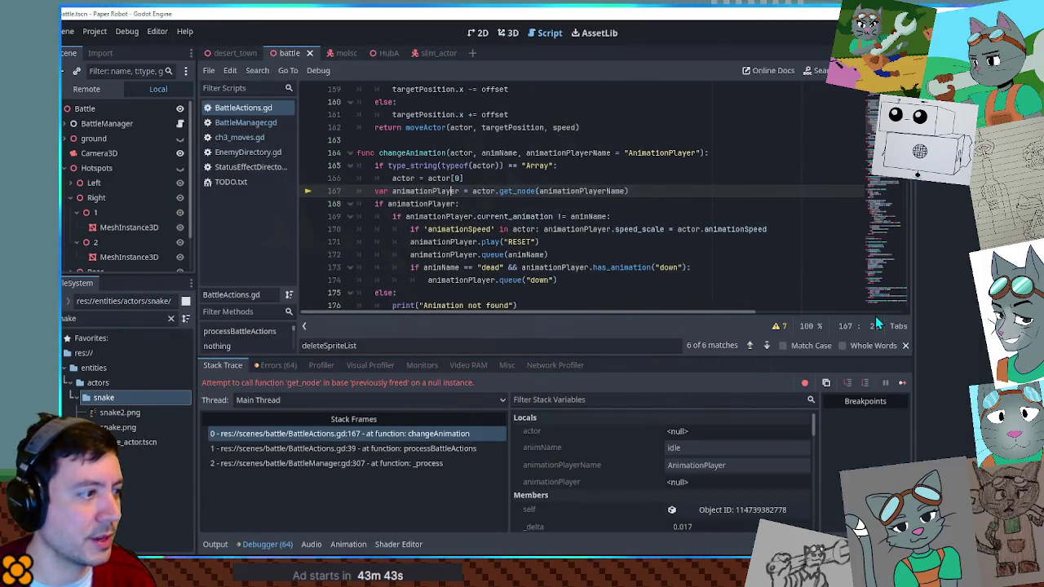
# Step: Inspect the null animationPlayer and add an is_instance_valid(actor) guard on line 167 of BattleActions.gd
pyautogui.click(401, 191)
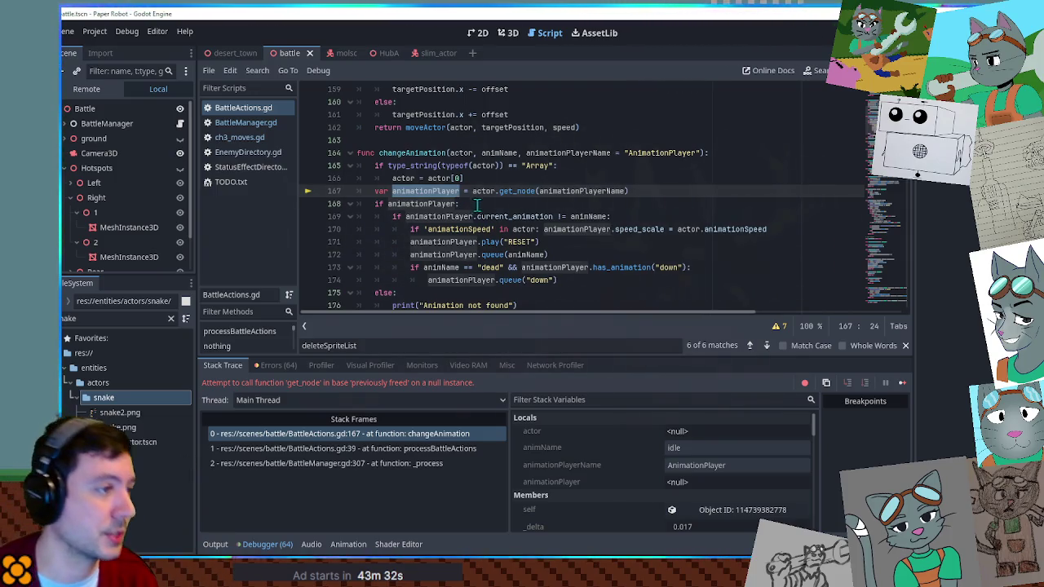
pyautogui.click(492, 180)
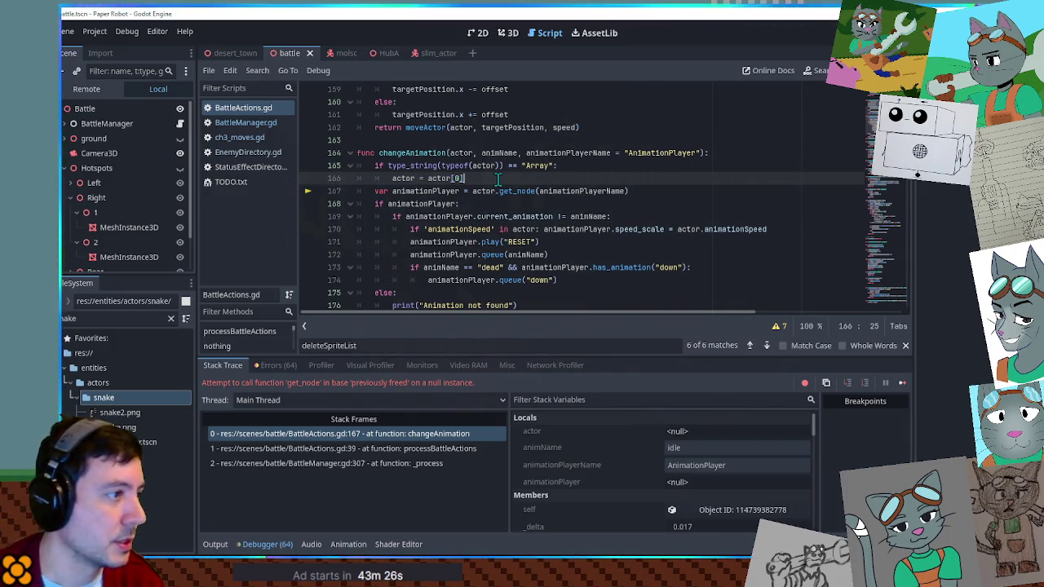
pyautogui.press('Return')
pyautogui.write('if is')
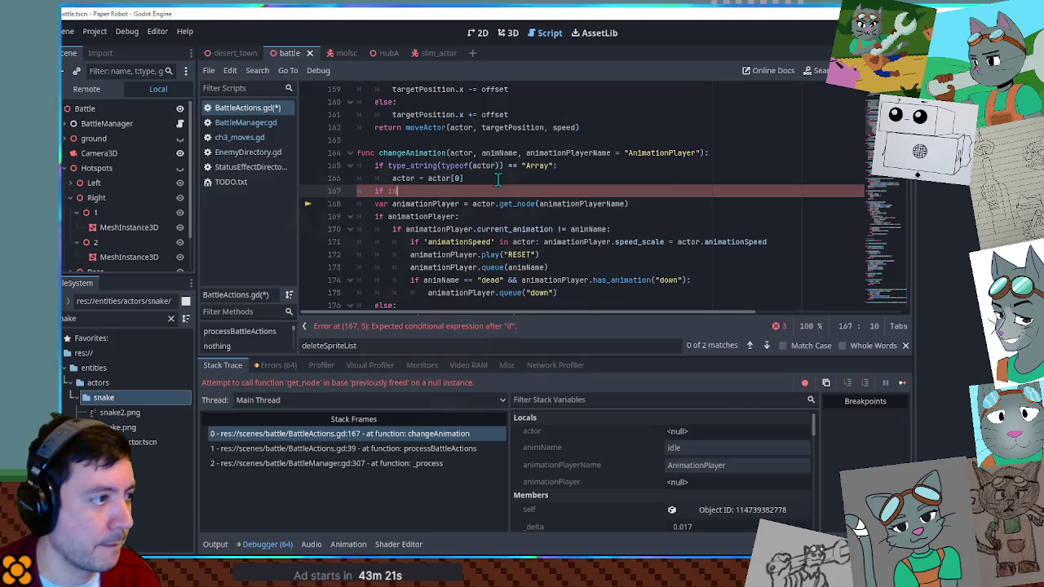
pyautogui.write('_inst')
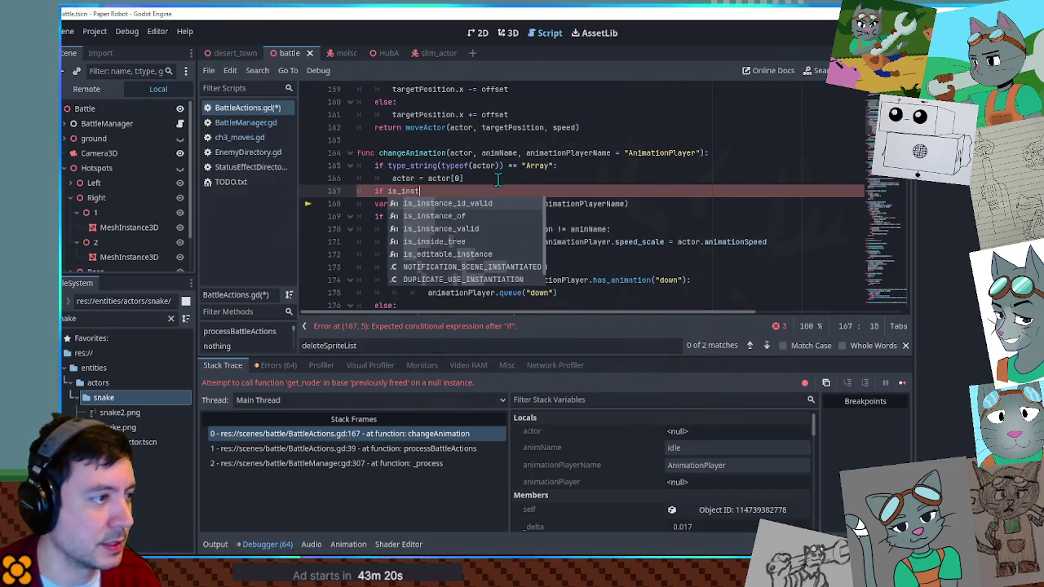
pyautogui.press('Down')
pyautogui.press('Down')
pyautogui.press('Return')
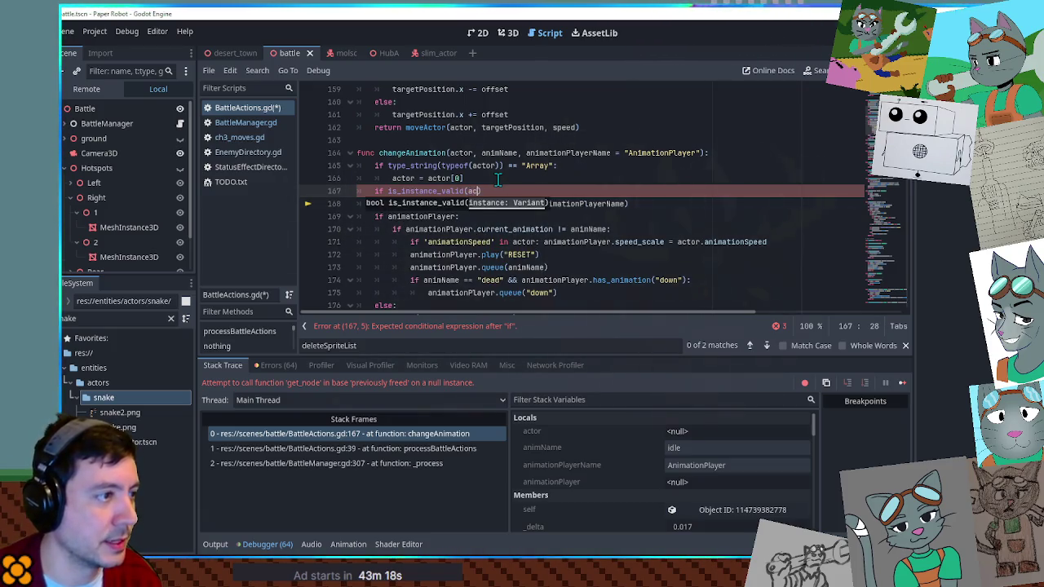
pyautogui.write(')')
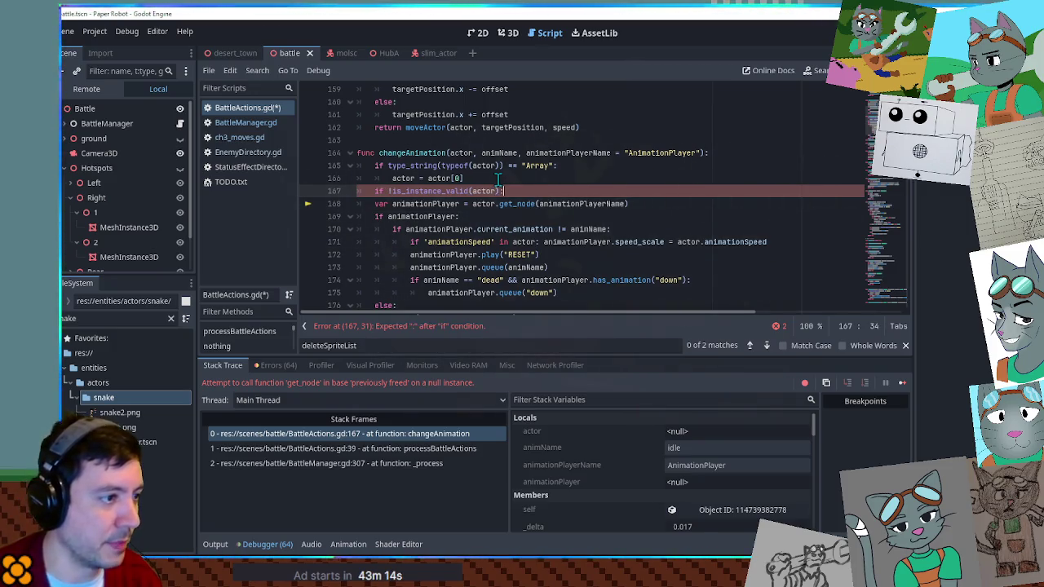
# Step: Save BattleActions.gd, stop the game and relaunch the battle
pyautogui.scroll(-6, 499, 183)
pyautogui.scroll(8, 522, 216)
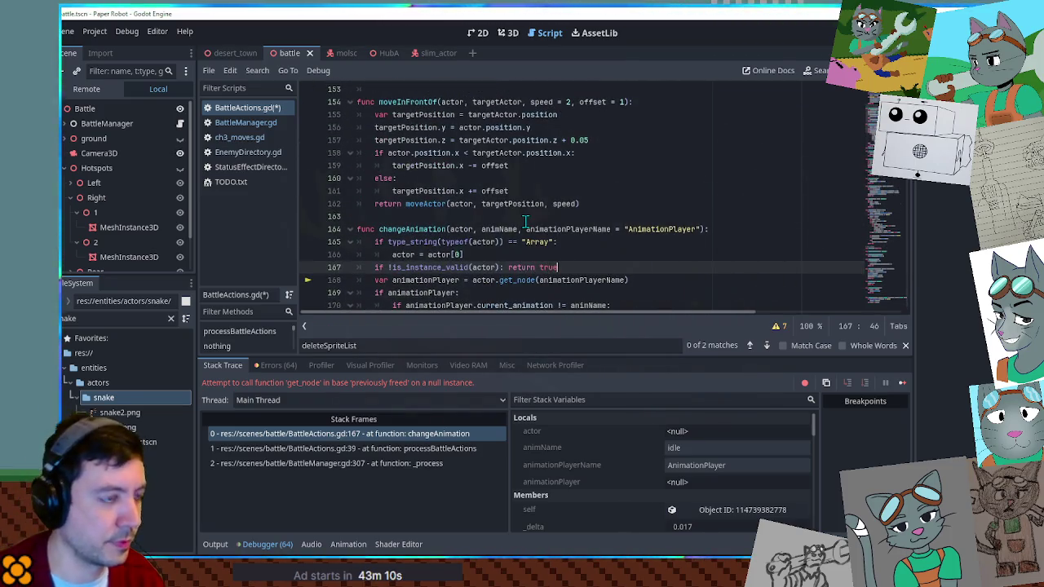
pyautogui.hotkey('ctrl', 's')
pyautogui.click(489, 203)
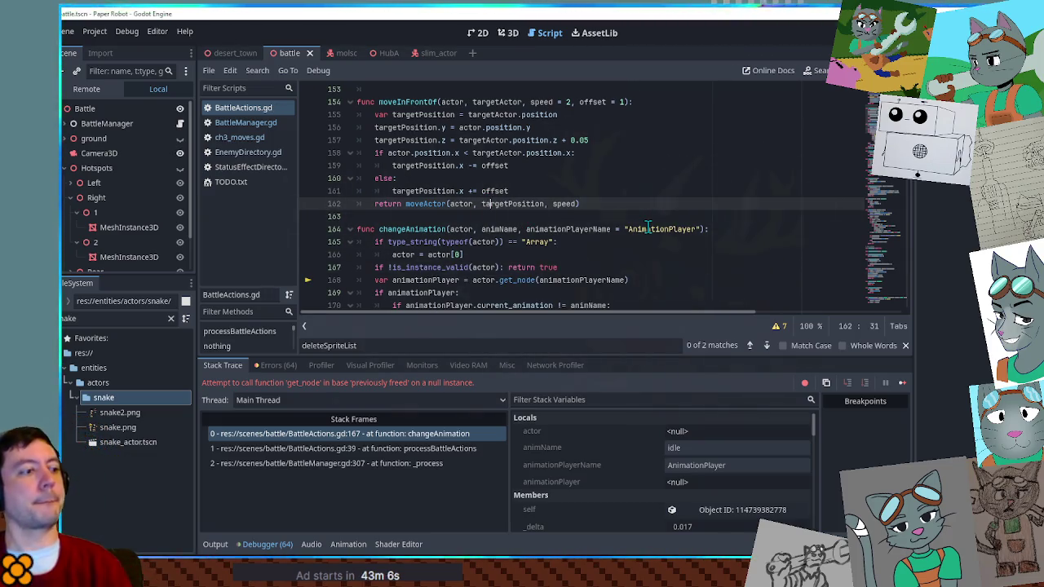
pyautogui.press('F8')
pyautogui.press('F5')
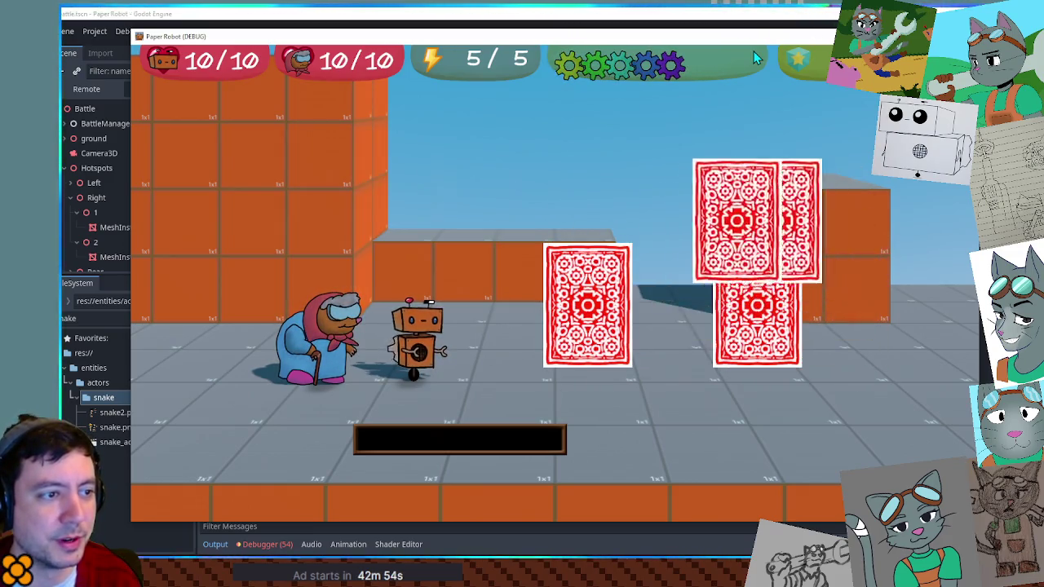
# Step: Launch an attack on a chosen shell-game card in the running battle
pyautogui.press('space')
pyautogui.press('space')
pyautogui.press('Right')
pyautogui.press('Right')
pyautogui.press('space')
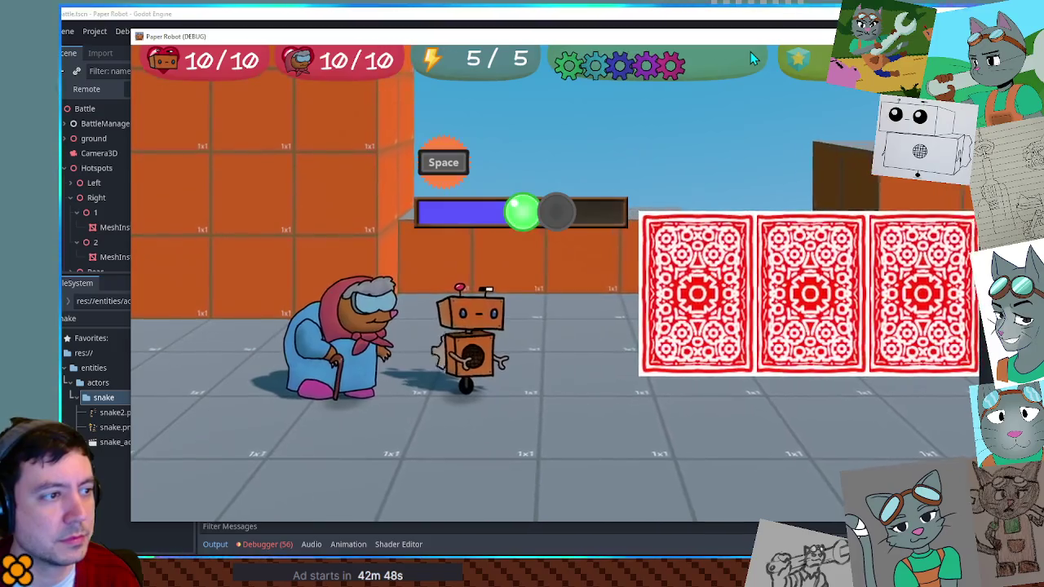
pyautogui.press('space')
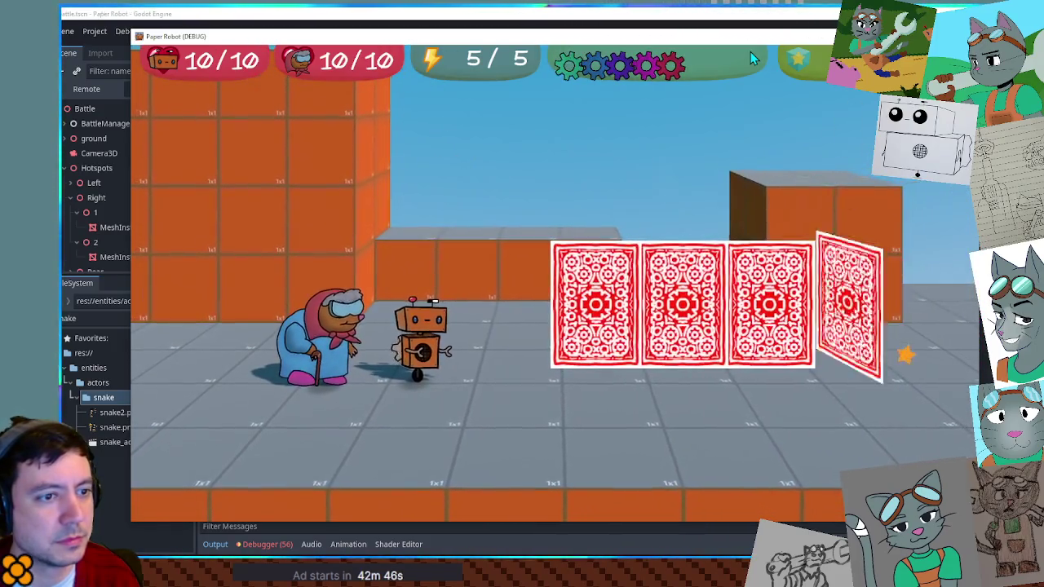
# Step: Pick Spring Fling, target a card and hit the timing prompt to land the attack
pyautogui.press('space')
pyautogui.press('space')
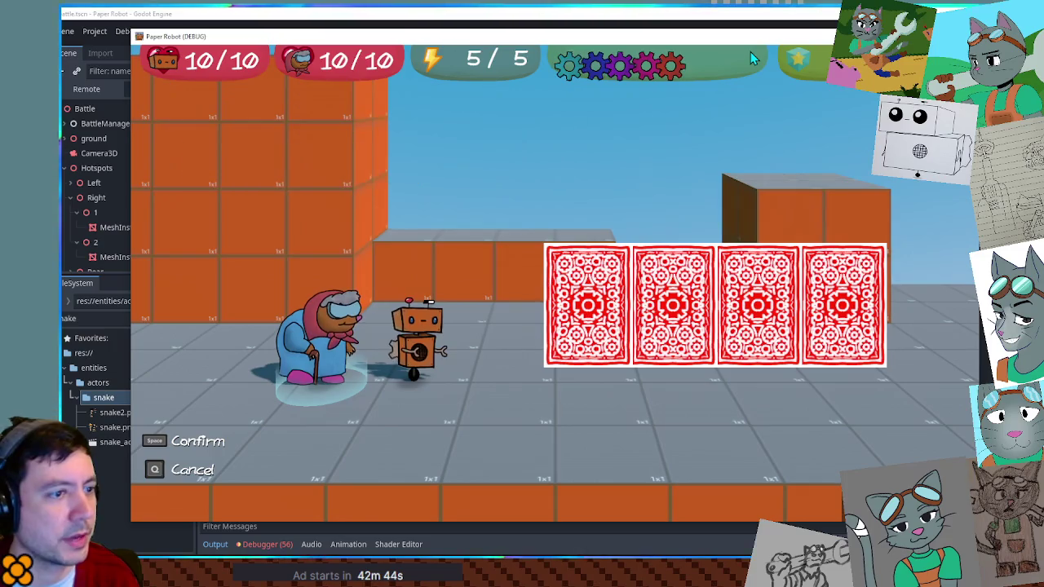
pyautogui.press('space')
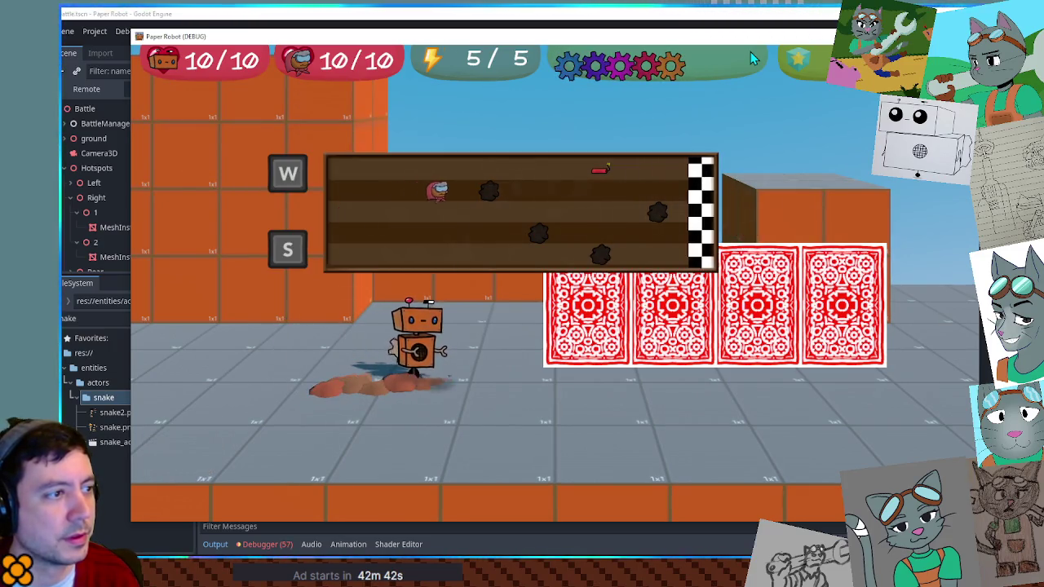
pyautogui.press('w')
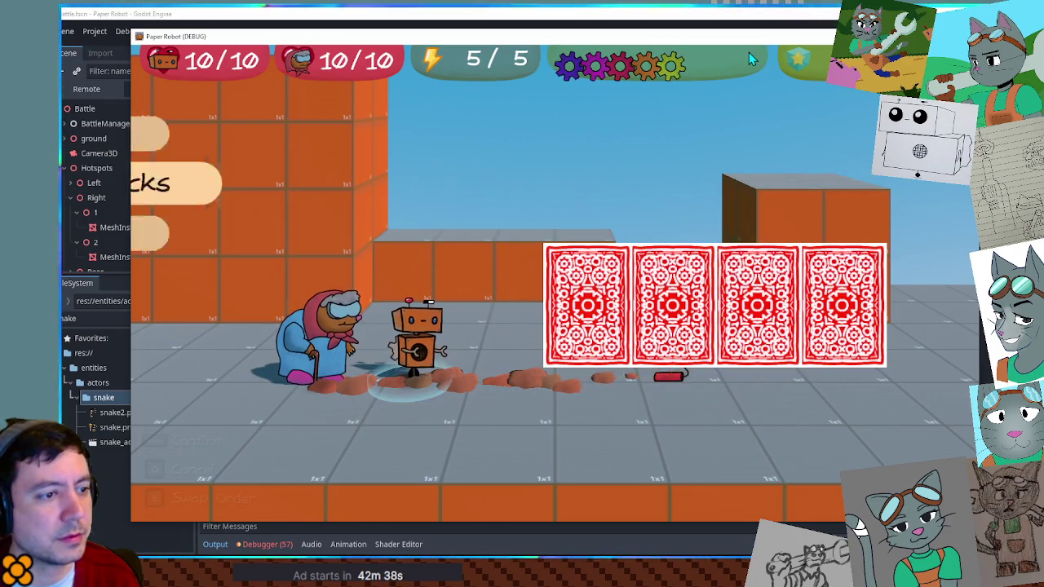
pyautogui.press('space')
pyautogui.press('s')
pyautogui.press('space')
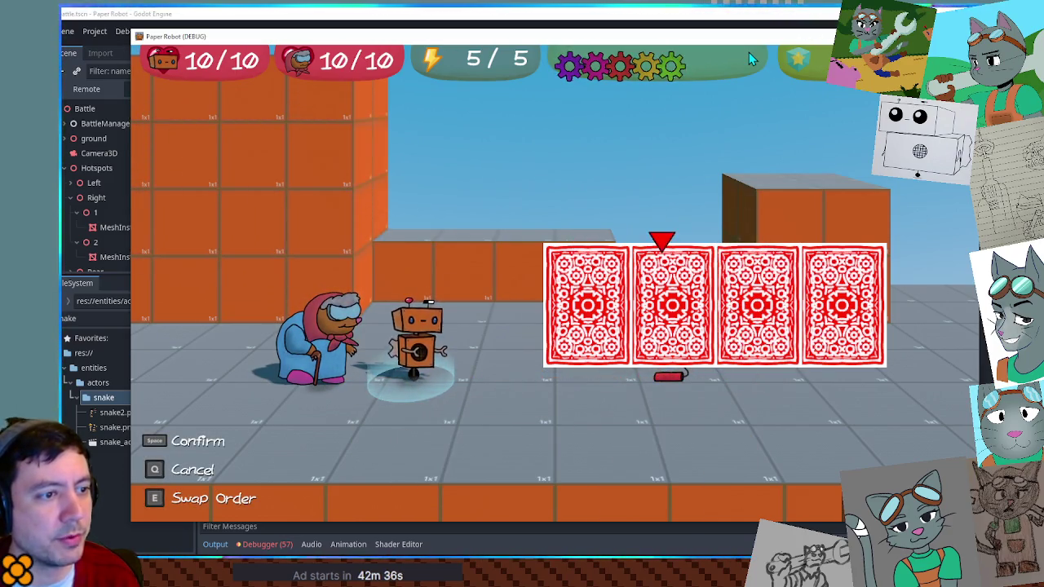
pyautogui.press('space')
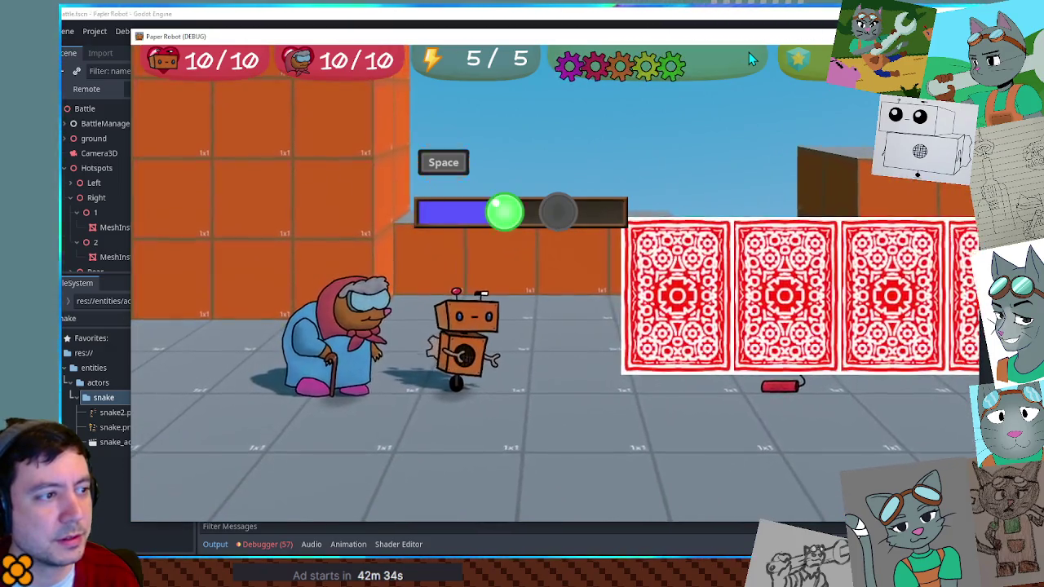
pyautogui.press('space')
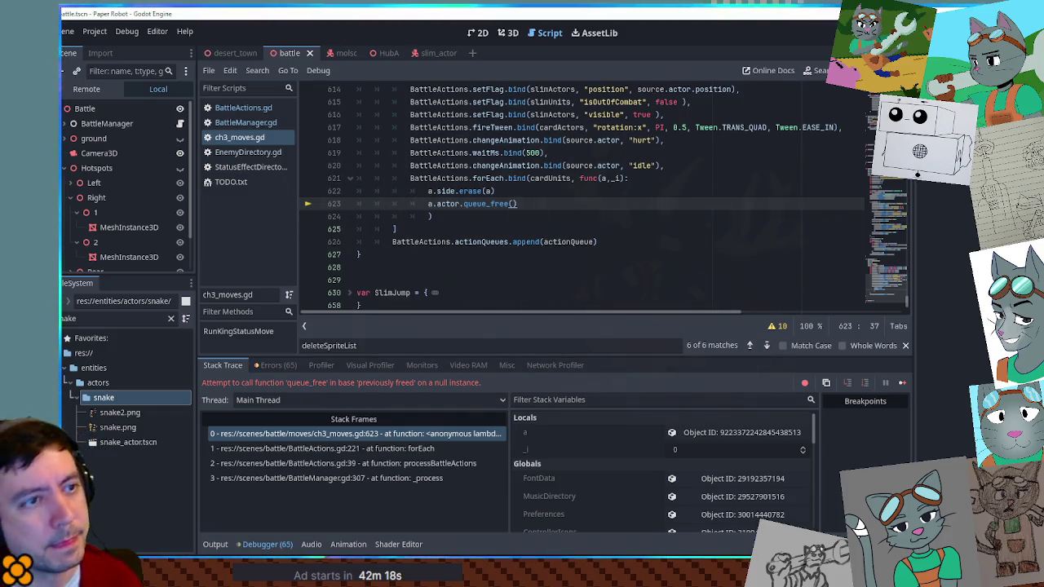
# Step: Change line 623 to 'if is_instance_valid(a.actor): a.actor.queue_free()' and rerun the game
pyautogui.press('F8')
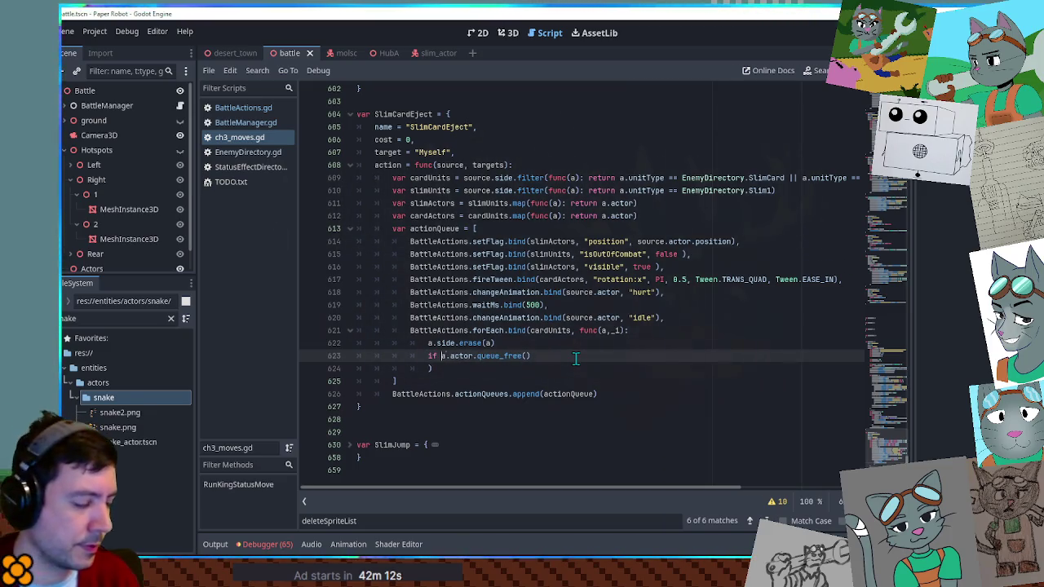
pyautogui.write('!is_')
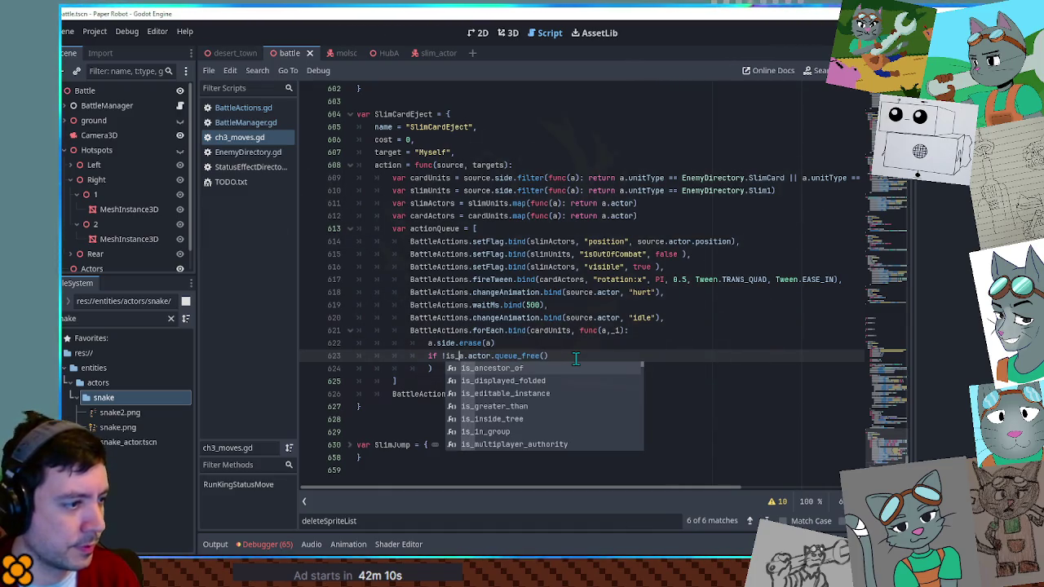
pyautogui.write('insta')
pyautogui.press('Down')
pyautogui.press('Down')
pyautogui.press('Return')
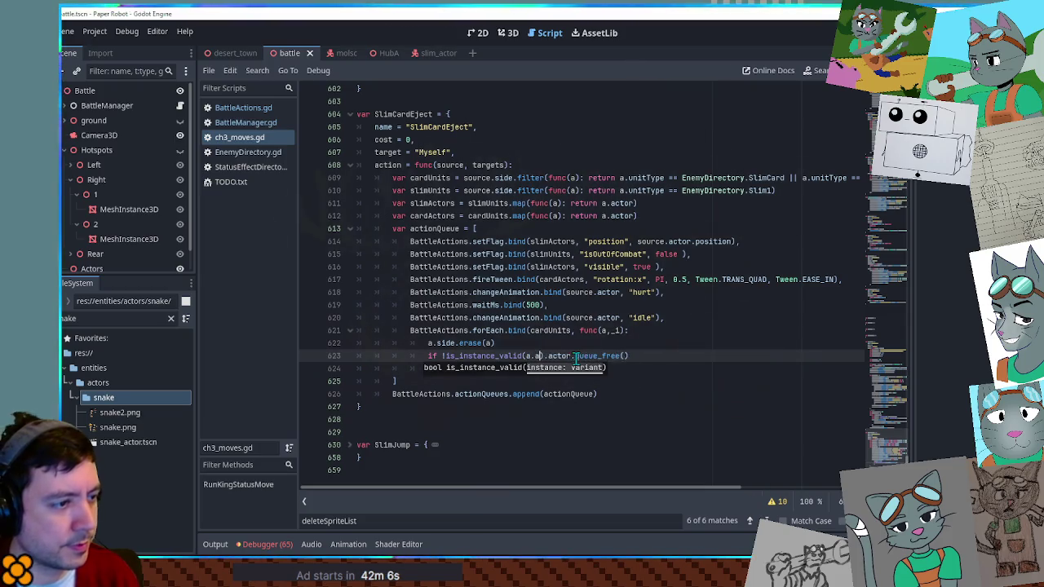
pyautogui.write('r): a.')
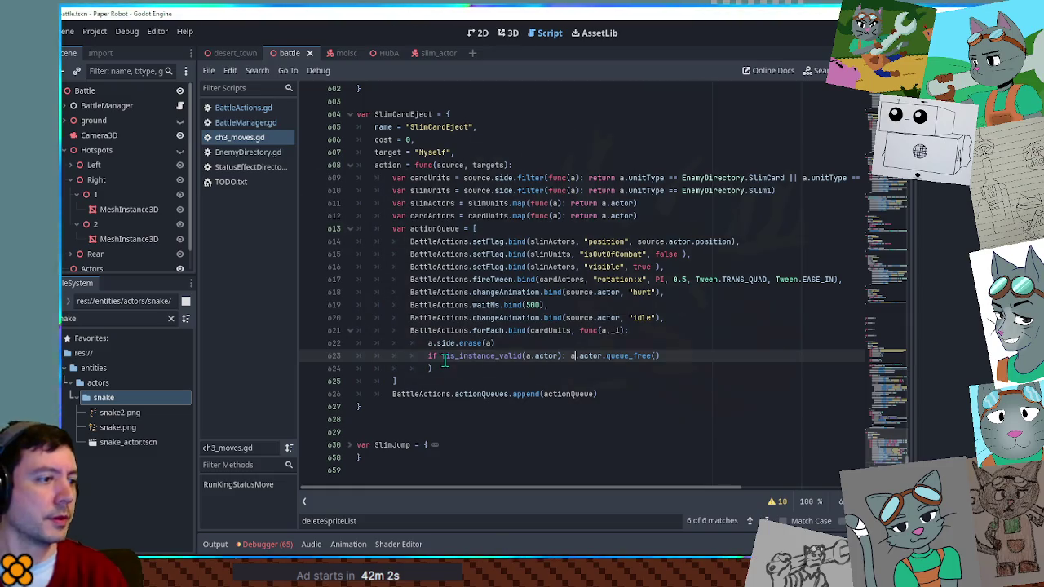
pyautogui.click(583, 306)
pyautogui.moveTo(666, 267); pyautogui.dragTo(707, 276)
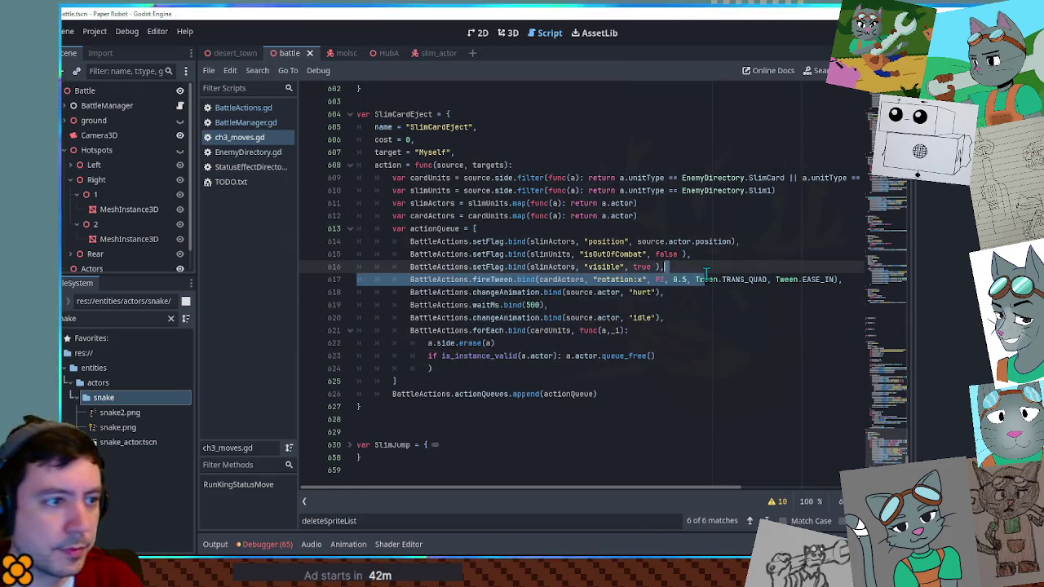
pyautogui.click(694, 243)
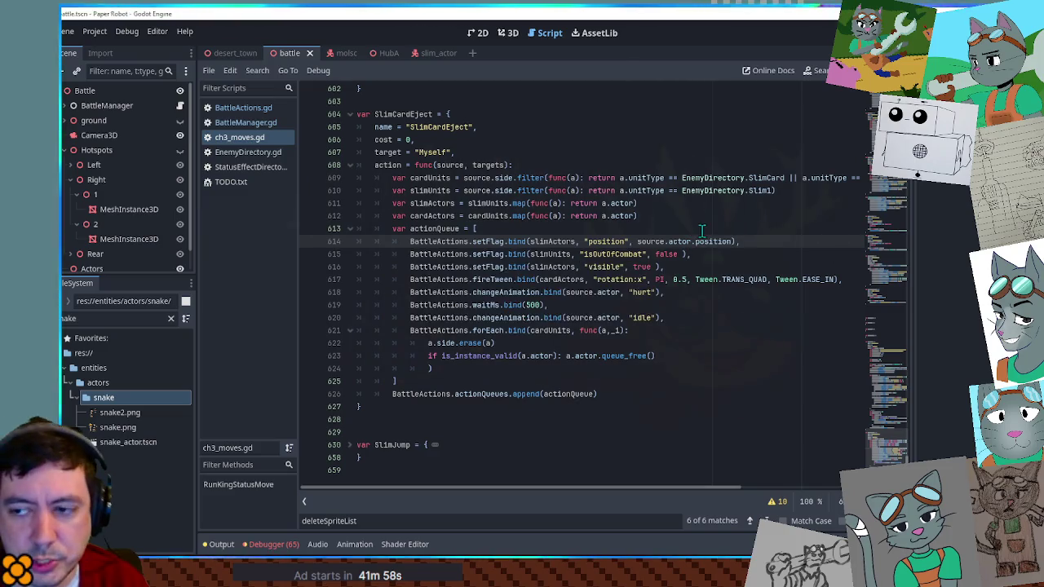
pyautogui.press('F6')
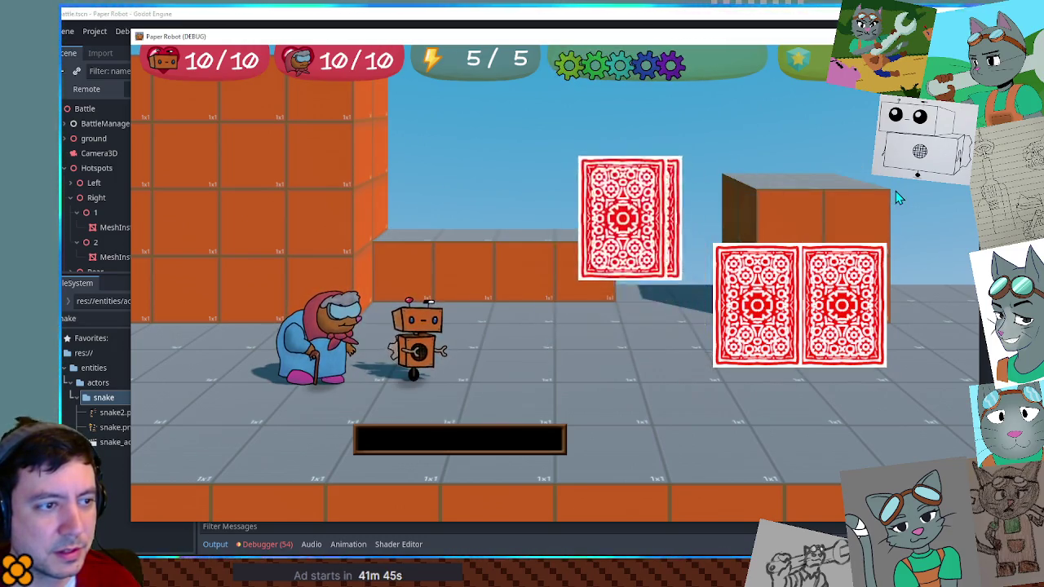
# Step: Use Spring Fling on the third card, time the Space prompt, then leave the game for the editor
pyautogui.press('Down')
pyautogui.press('Up')
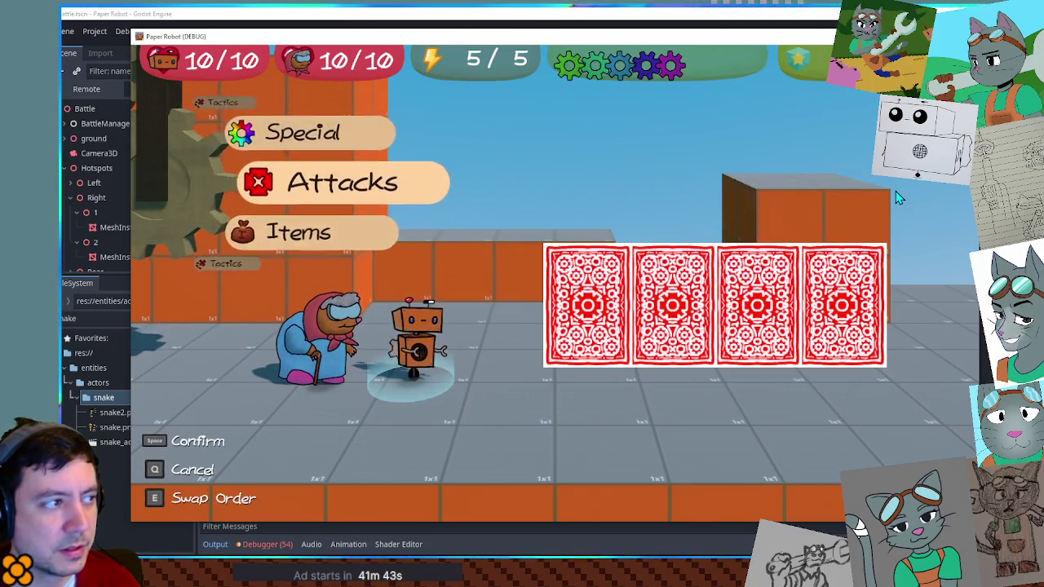
pyautogui.press('space')
pyautogui.press('Up')
pyautogui.press('space')
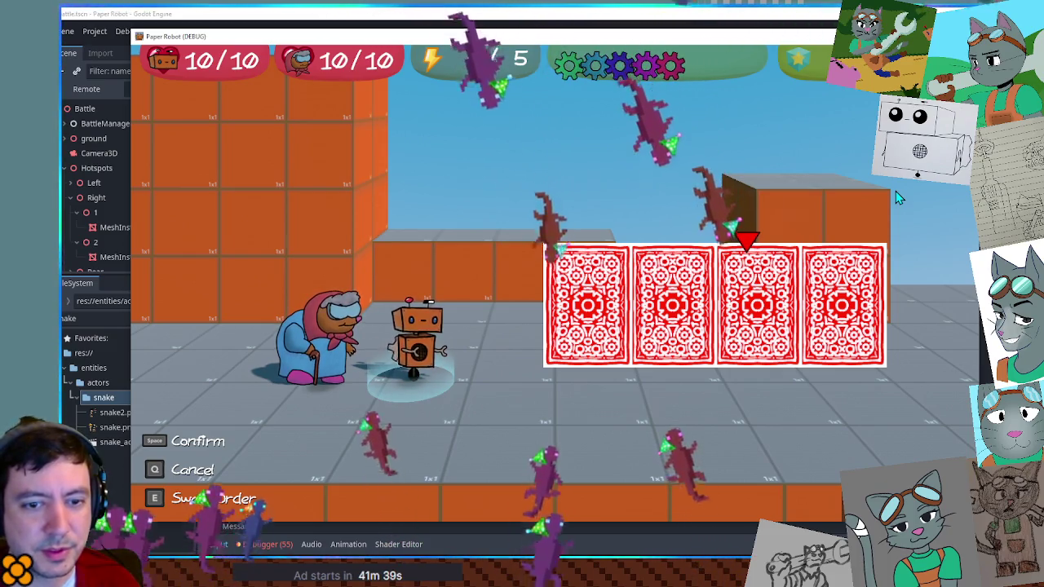
pyautogui.press('space')
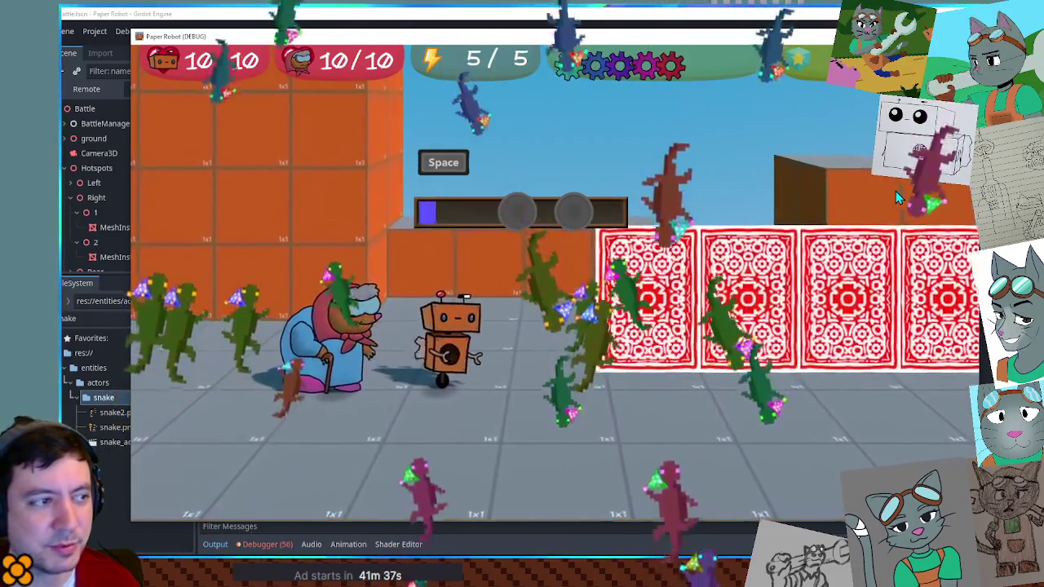
pyautogui.press('space')
pyautogui.press('space')
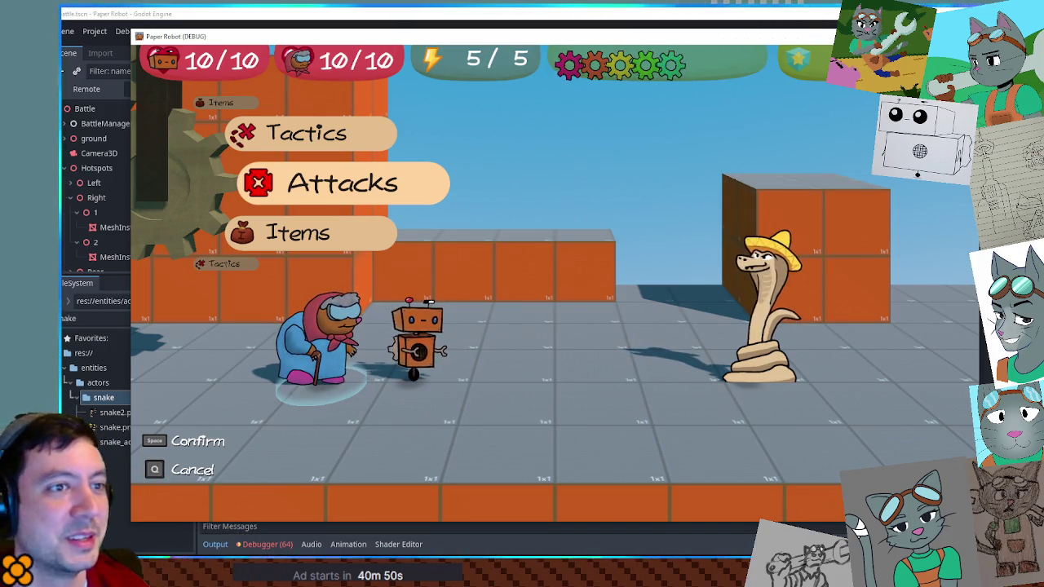
pyautogui.hotkey('alt', 'Tab')
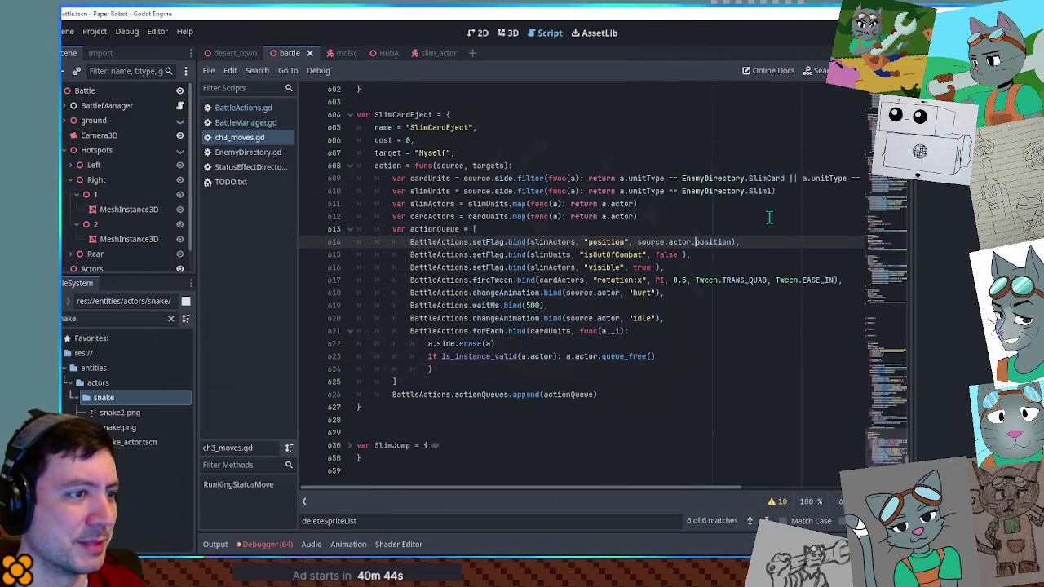
# Step: Open TODO.txt from the script list and scroll through it using the minimap
pyautogui.scroll(10, 762, 204)
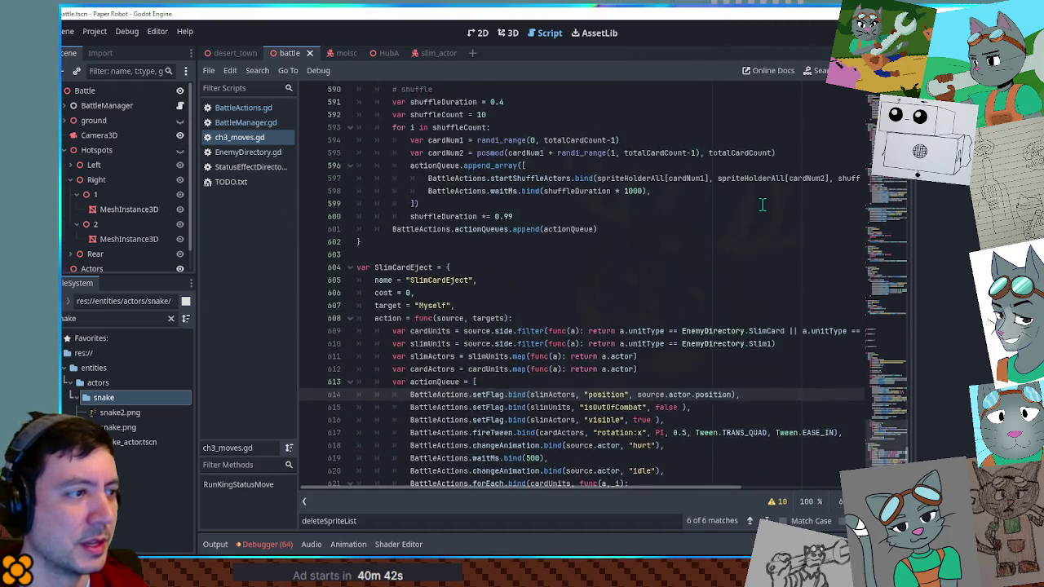
pyautogui.scroll(-10, 762, 204)
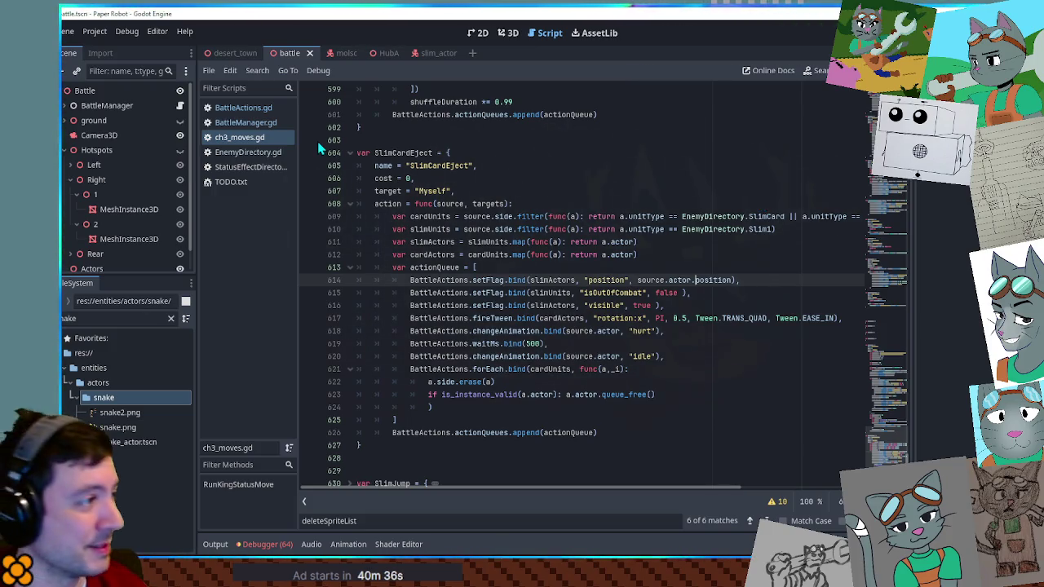
pyautogui.click(234, 184)
pyautogui.click(891, 457)
pyautogui.moveTo(892, 457); pyautogui.dragTo(885, 102)
# Step: Replace the three Shell game - cards notes with 'TODO - hurt animation not playing?'
pyautogui.click(581, 191)
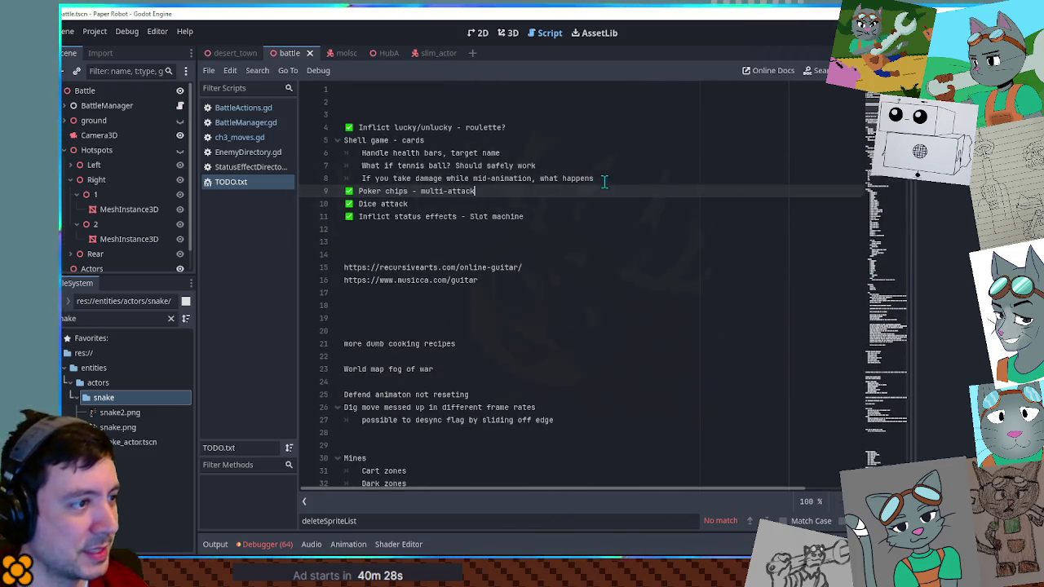
pyautogui.click(604, 180)
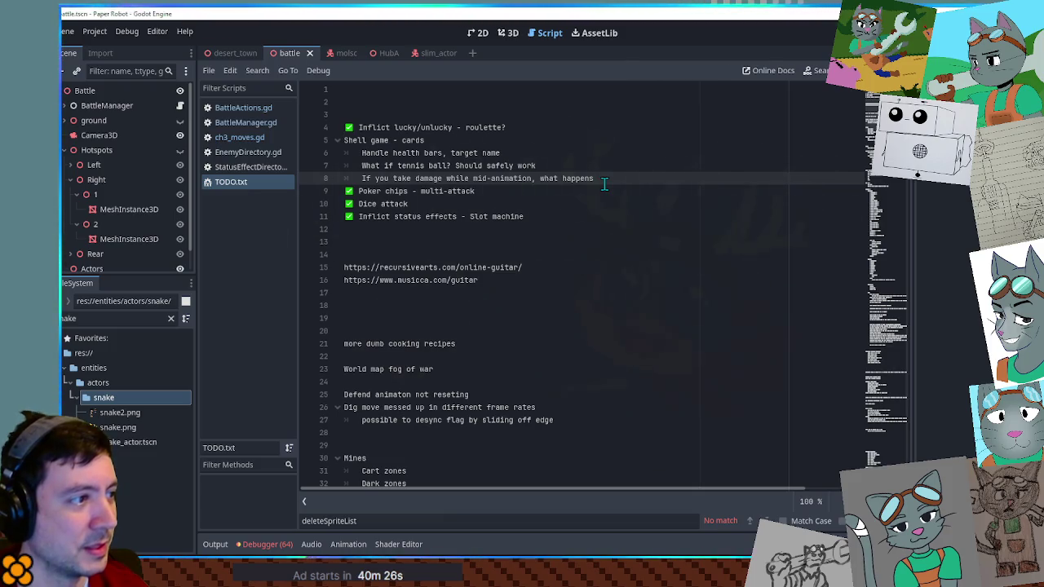
pyautogui.keyDown('shift'); pyautogui.click(550, 143); pyautogui.keyUp('shift')
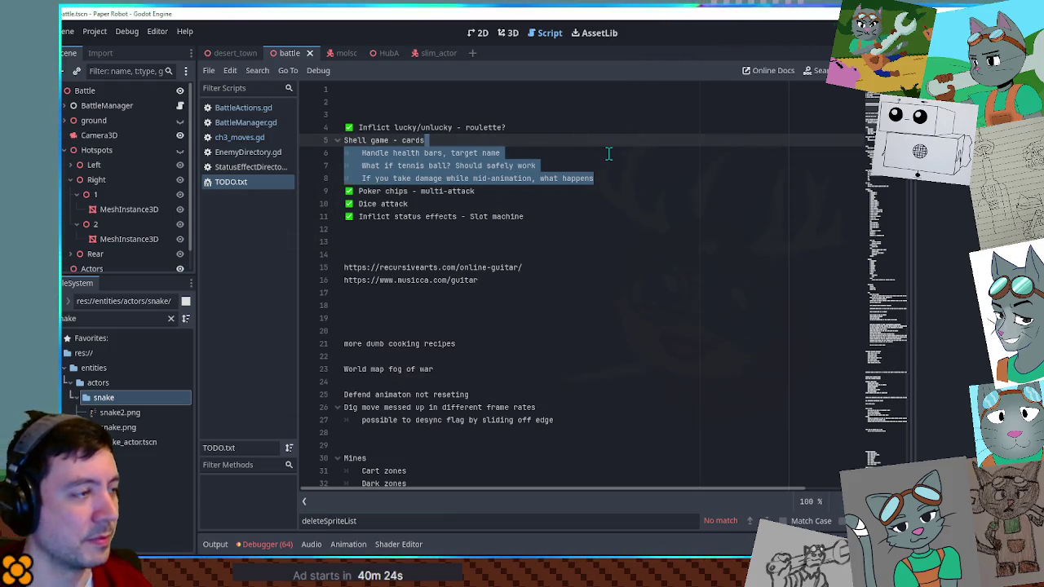
pyautogui.press('Return')
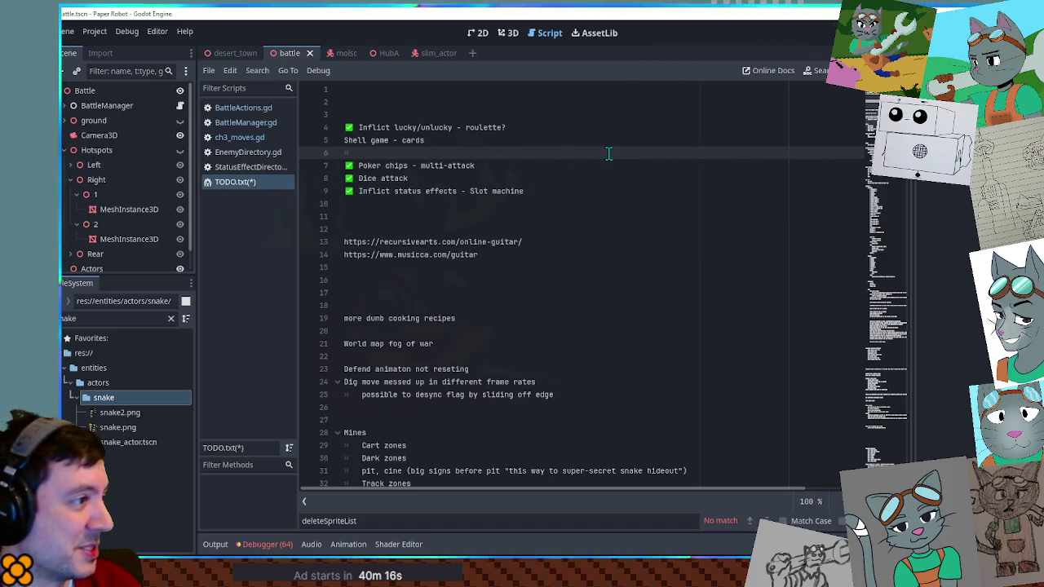
pyautogui.write('TODO -')
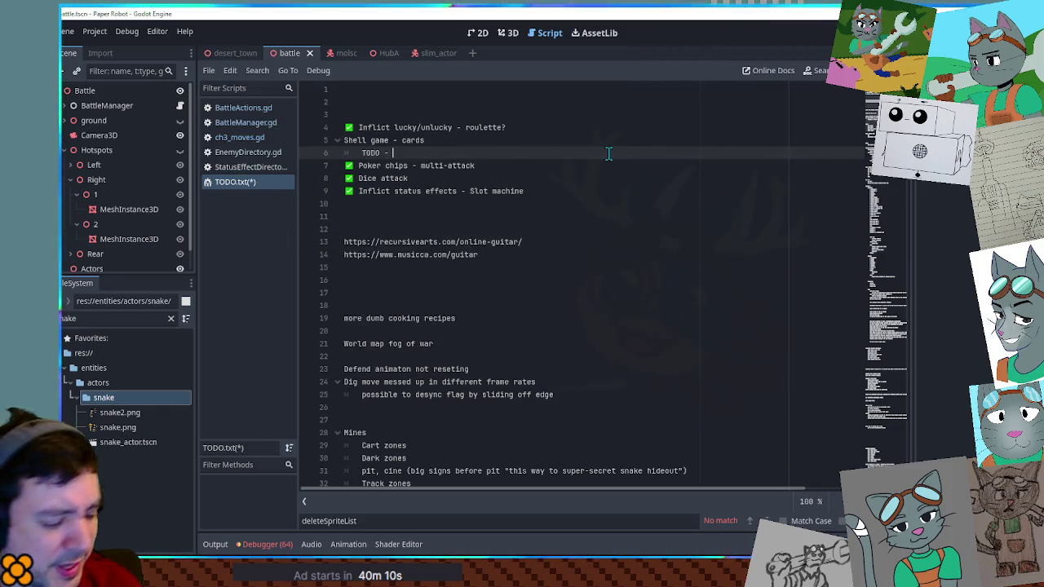
pyautogui.write('hurt animation')
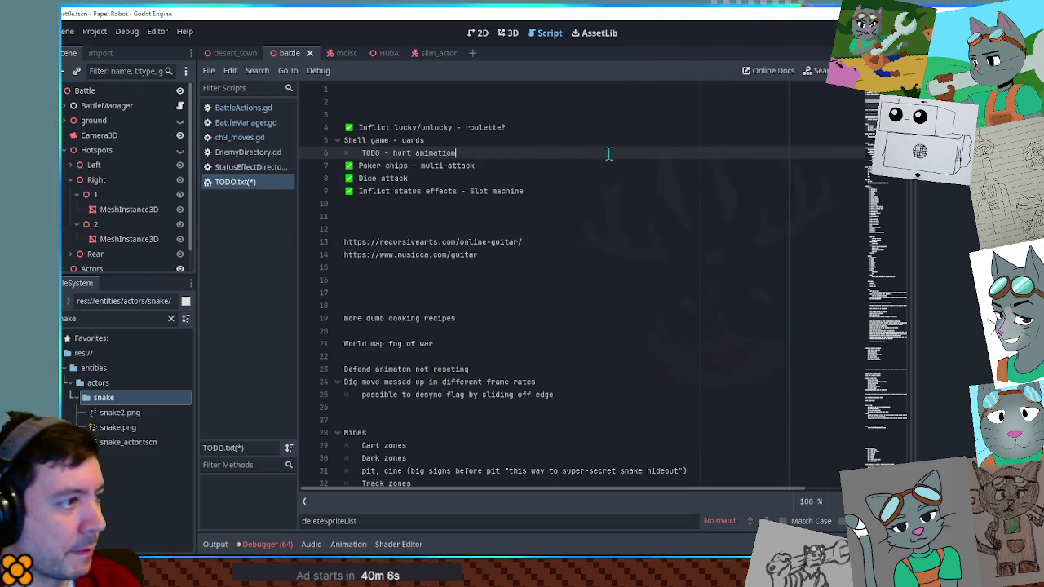
pyautogui.write(' not playing?')
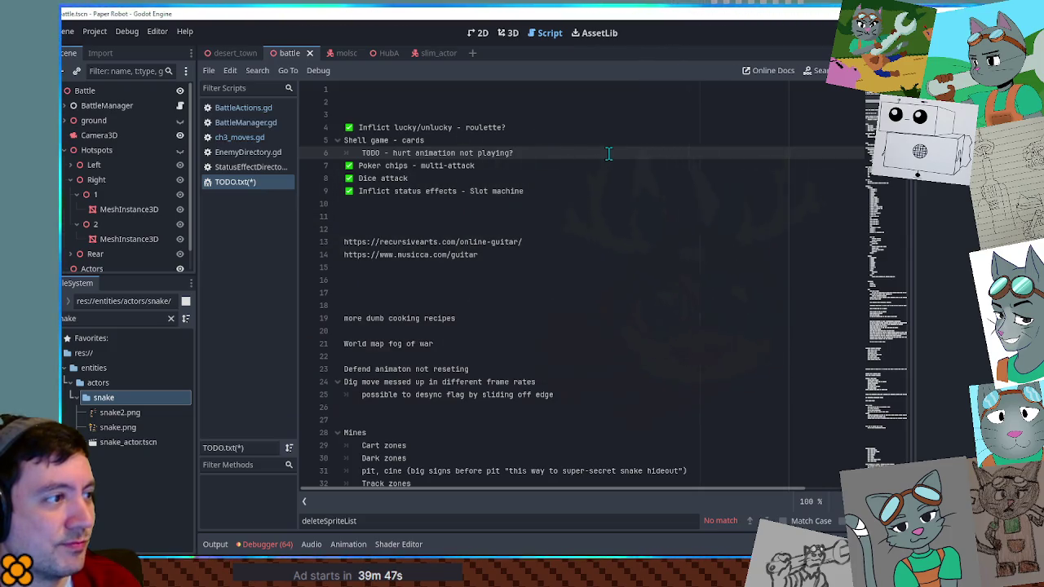
# Step: Add indented notes 'would like him to take the actual damage' and 'maybe read card's total health, queu damage', then save
pyautogui.press('Return')
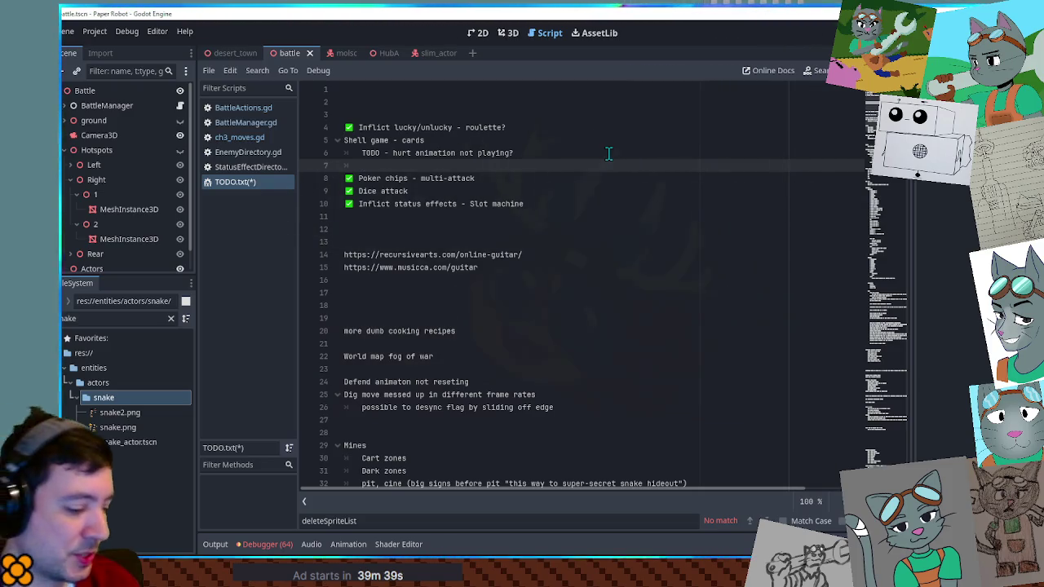
pyautogui.write('would like him to take the actual damage')
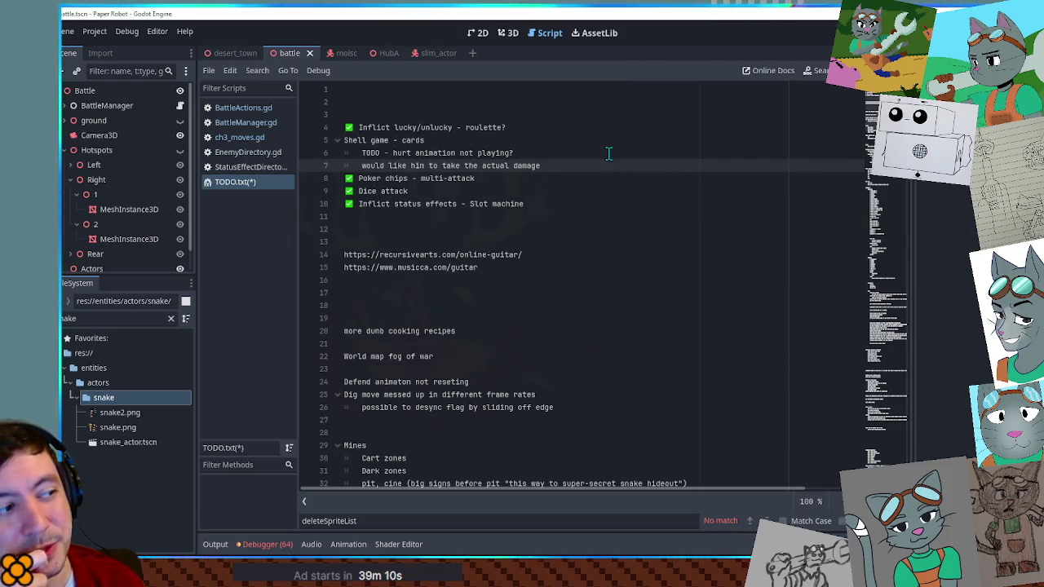
pyautogui.press('Return')
pyautogui.write('maybe read ')
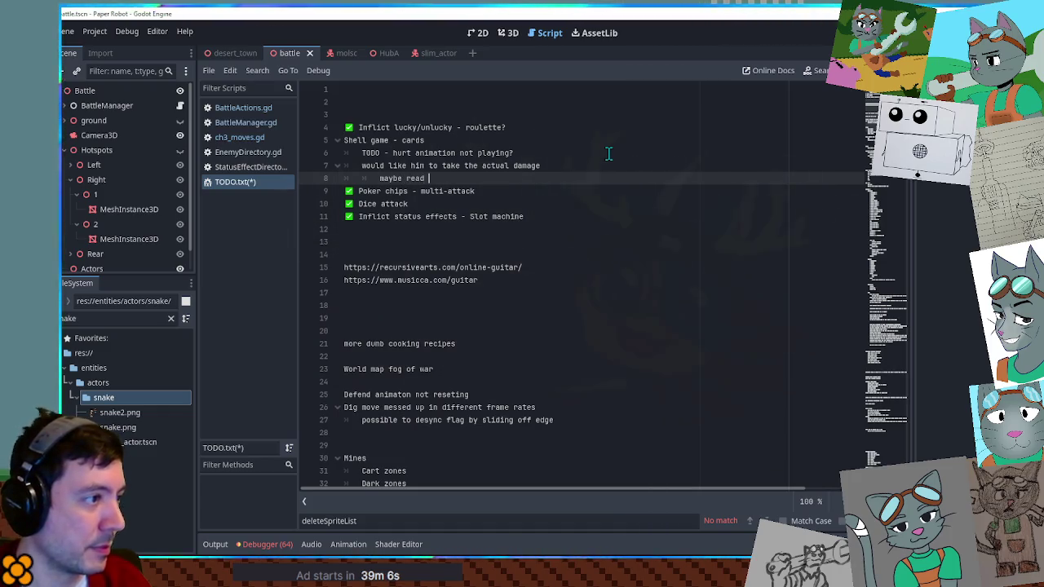
pyautogui.write("card's tota")
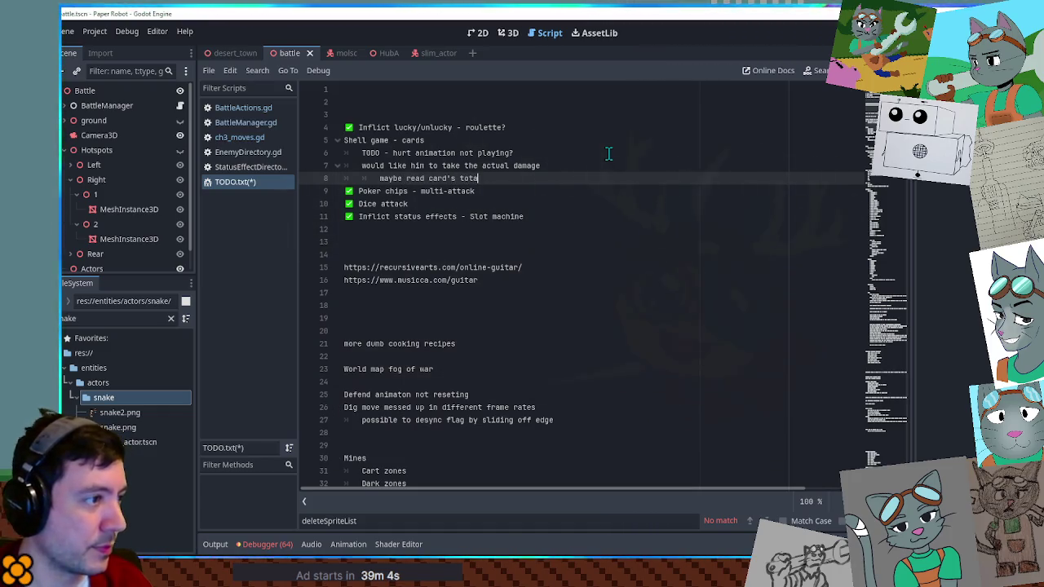
pyautogui.write('l health, queu damage')
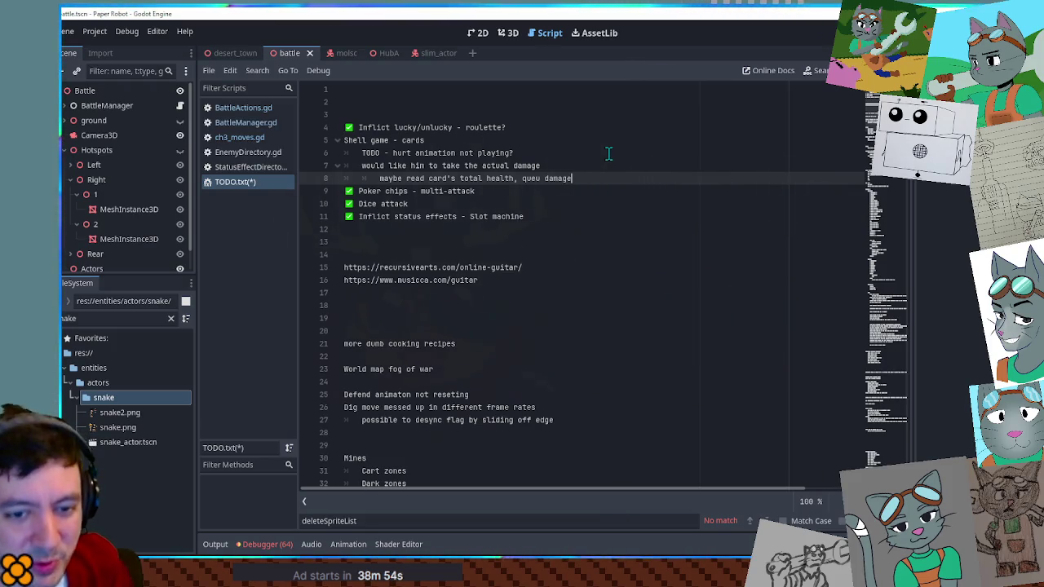
pyautogui.click(622, 267)
pyautogui.hotkey('ctrl', 's')
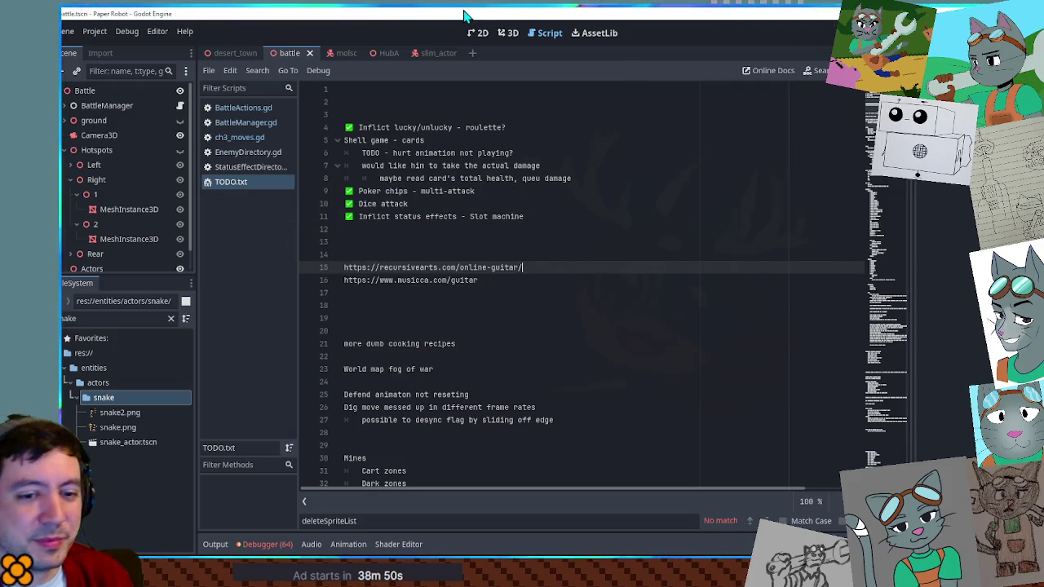
# Step: Relaunch the game and find the Tennis Ball in the debug item list
pyautogui.press('F6')
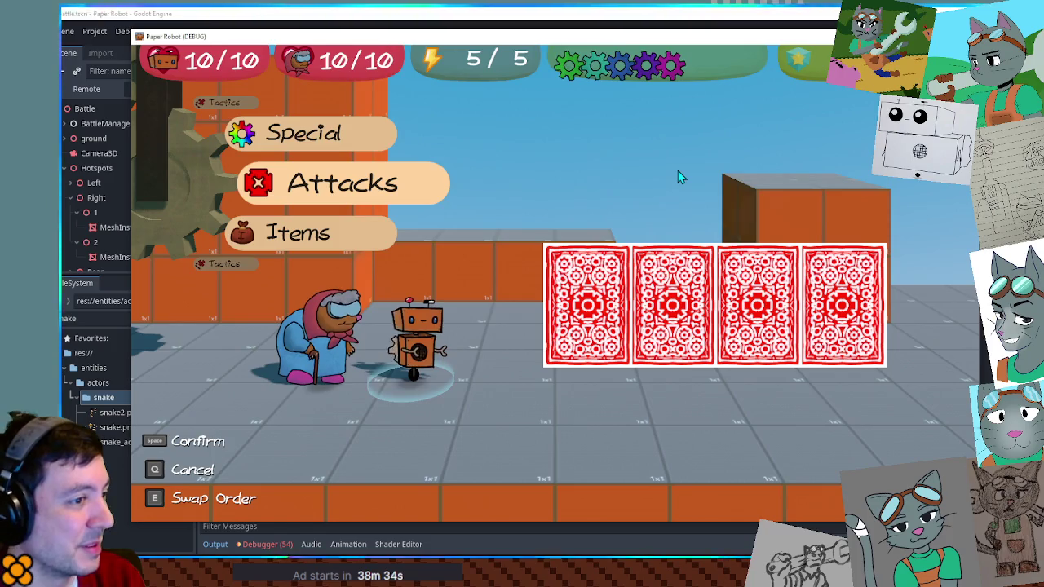
pyautogui.press('F1')
pyautogui.click(391, 81)
pyautogui.scroll(-15, 462, 234)
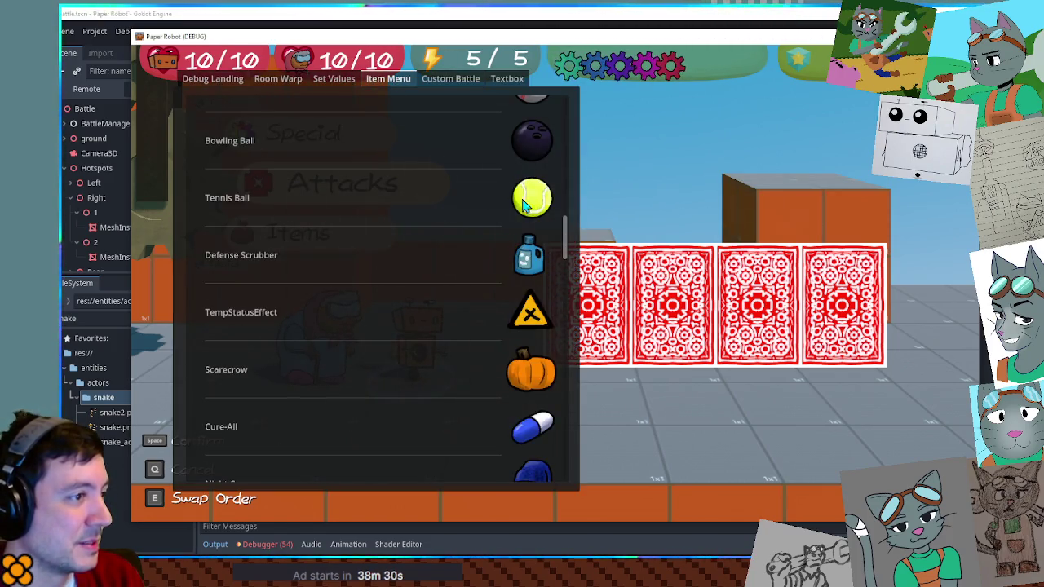
pyautogui.click(532, 197)
# Step: Give the robot the Tennis Ball, throw it at the card wall, then close the game
pyautogui.click(209, 255)
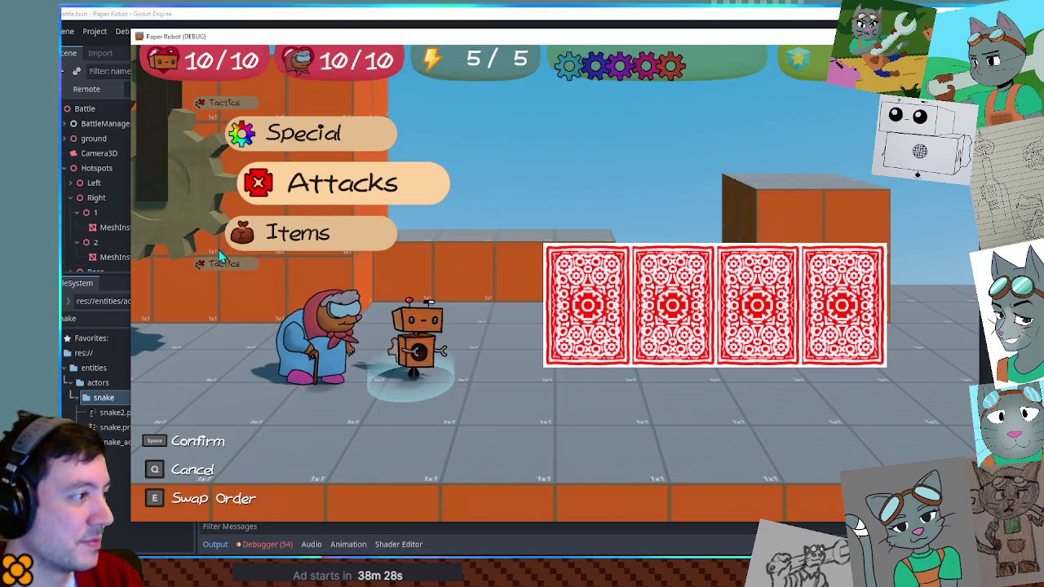
pyautogui.click(276, 254)
pyautogui.press('space')
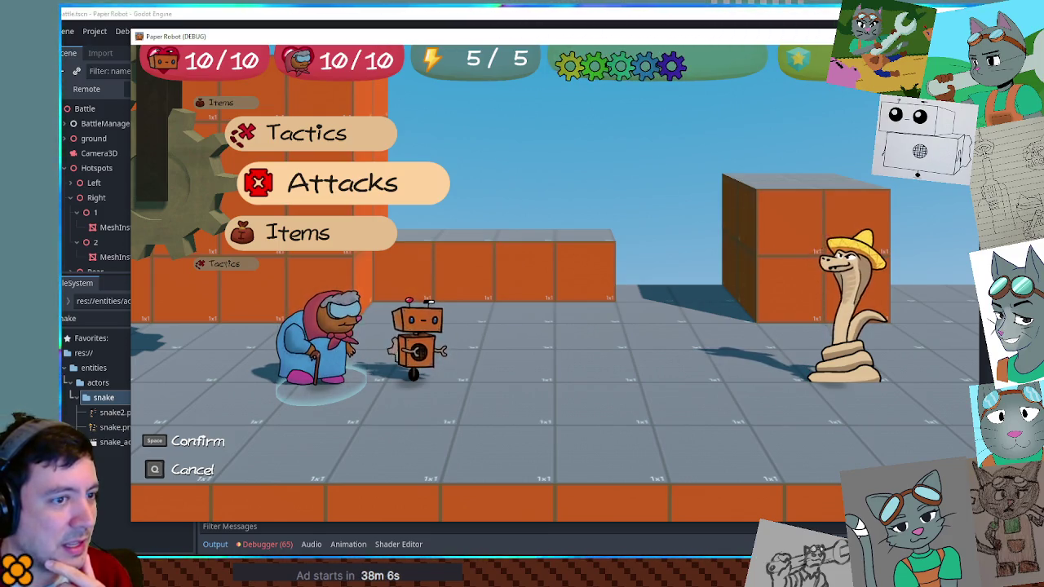
pyautogui.hotkey('alt', 'F4')
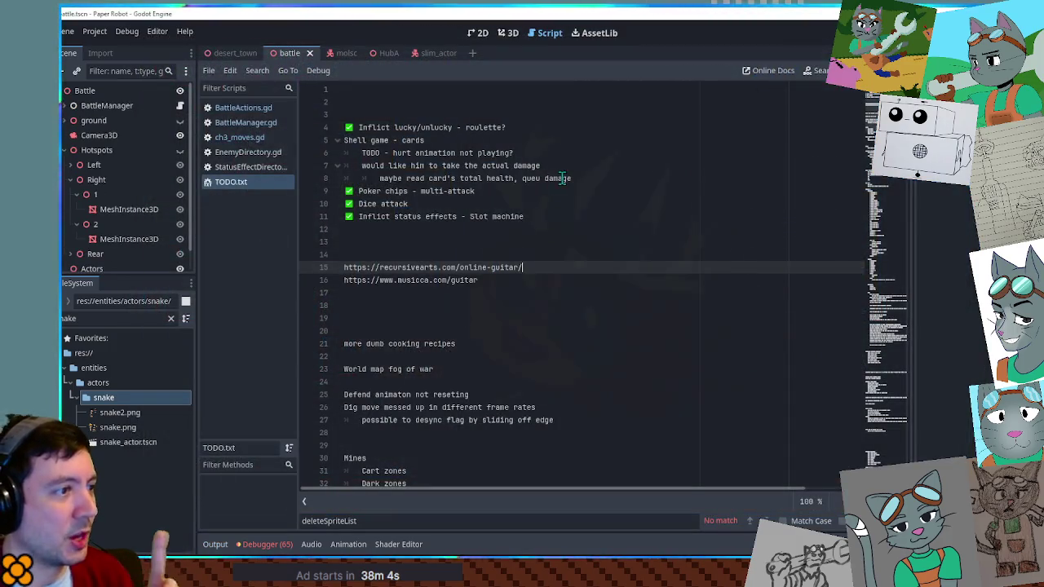
# Step: Add the indented TODO 'card position needs to handle Slim being at a different start position' below line 8
pyautogui.click(577, 178)
pyautogui.press('Return')
pyautogui.press('Tab')
pyautogui.write('TODO - ')
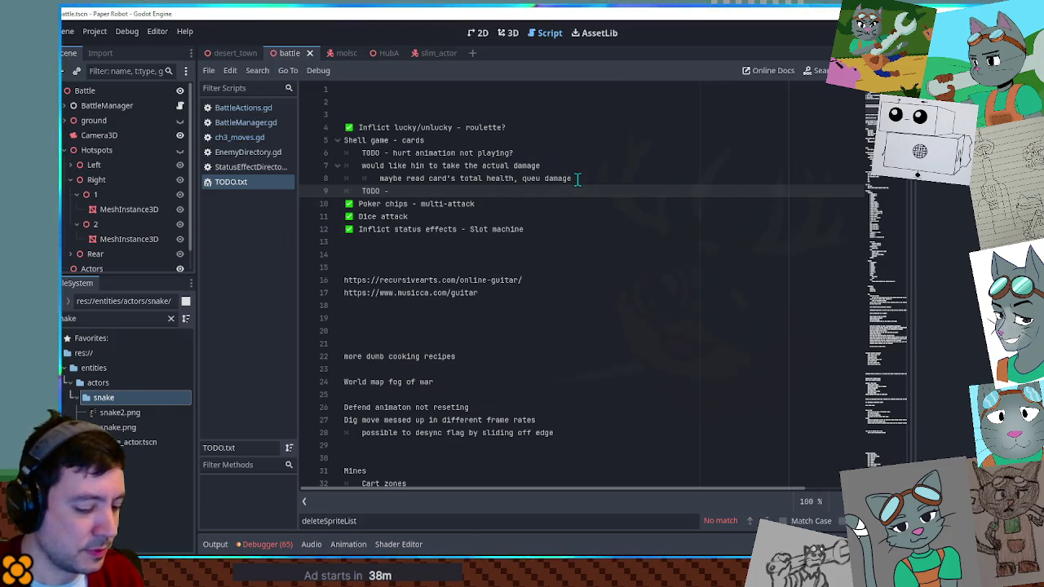
pyautogui.write('card position ')
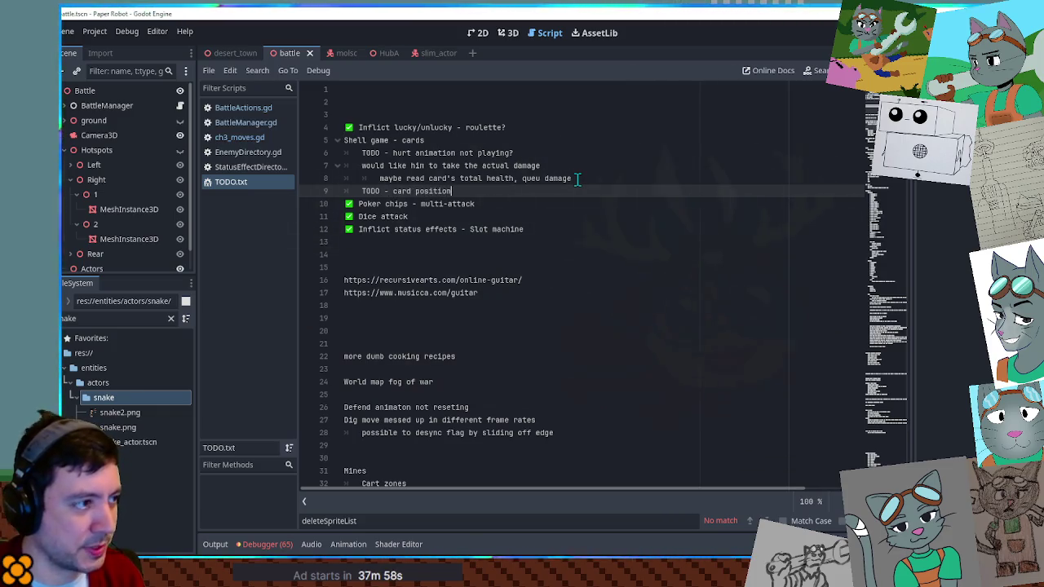
pyautogui.write('needs to handl')
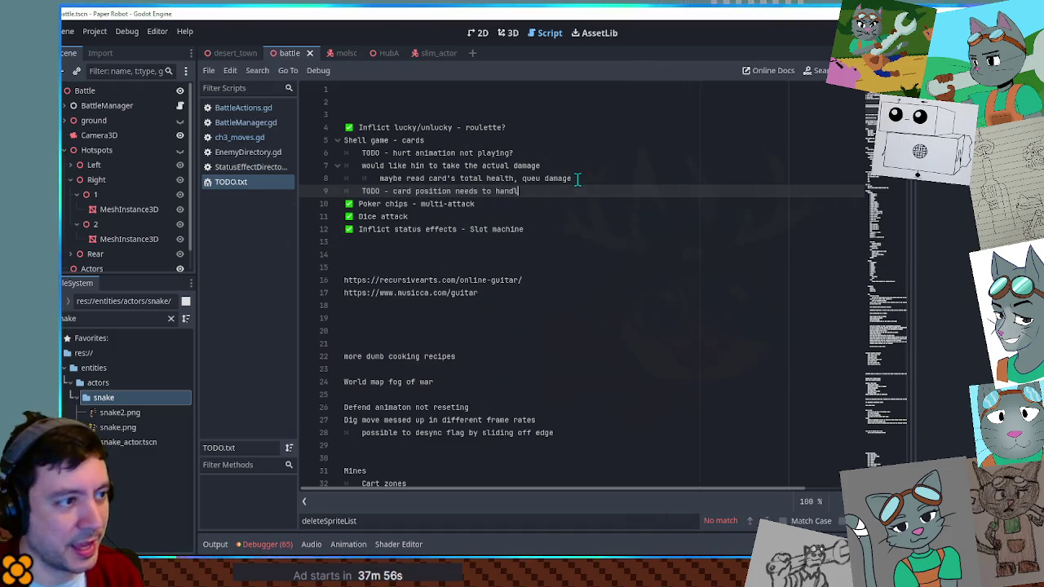
pyautogui.write('e Slim bein')
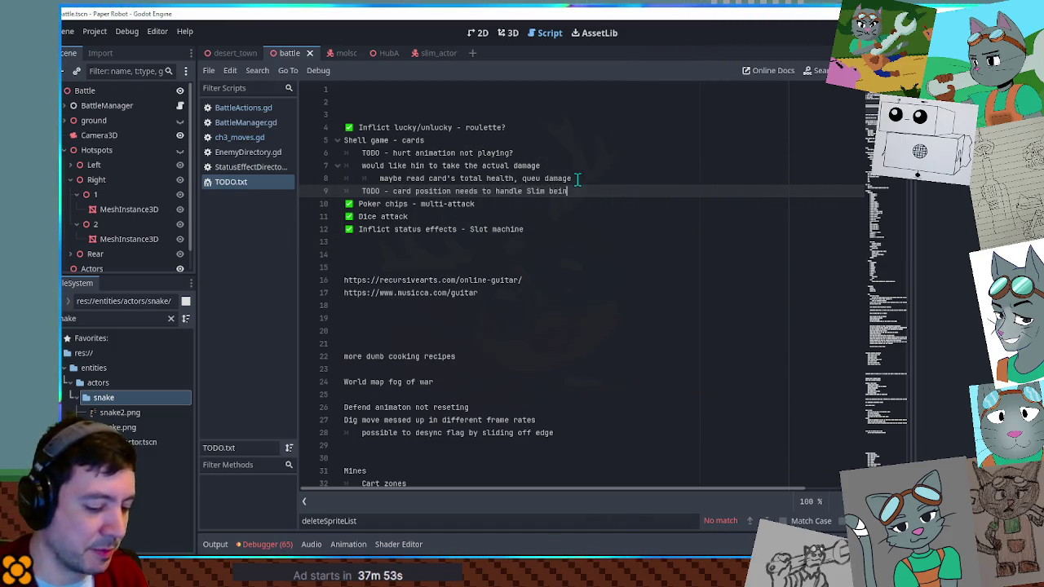
pyautogui.write('g at a diffe')
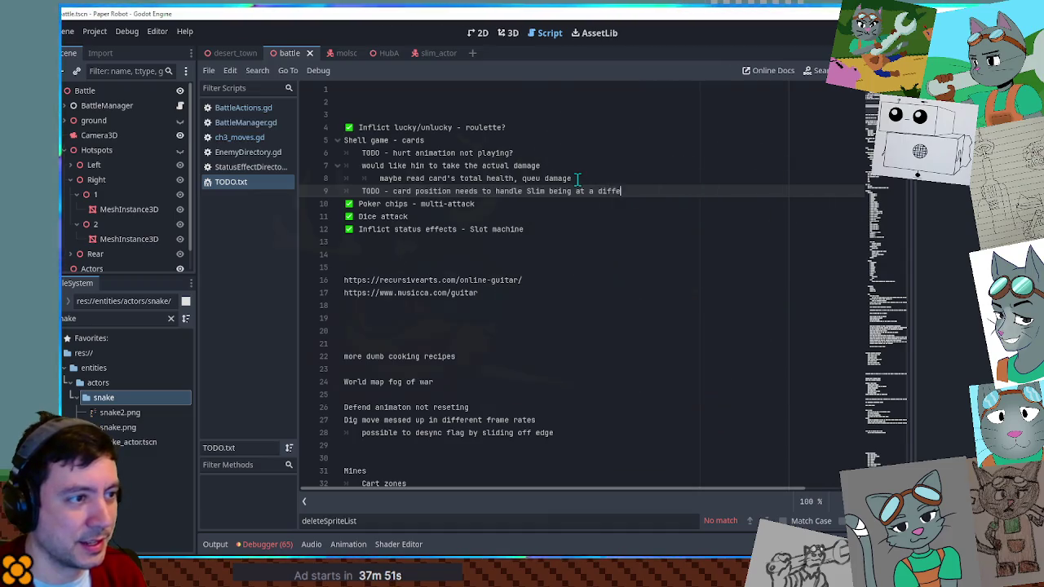
pyautogui.write('rent start position')
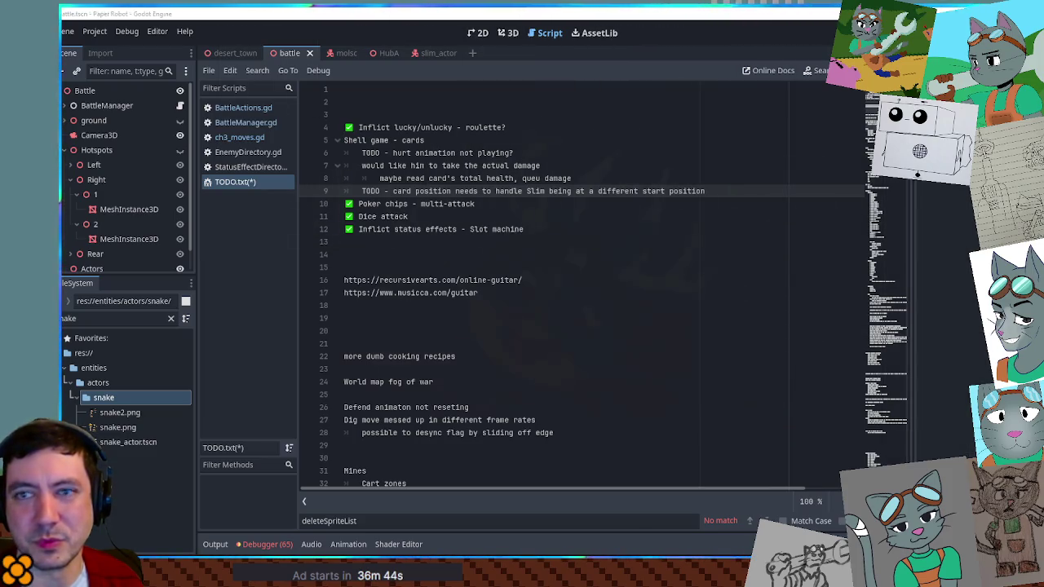
pyautogui.press('Return')
# Step: Add the TODO lines 'TODO - slim's attack move' and 'TODO - SFX'
pyautogui.write('TODO -')
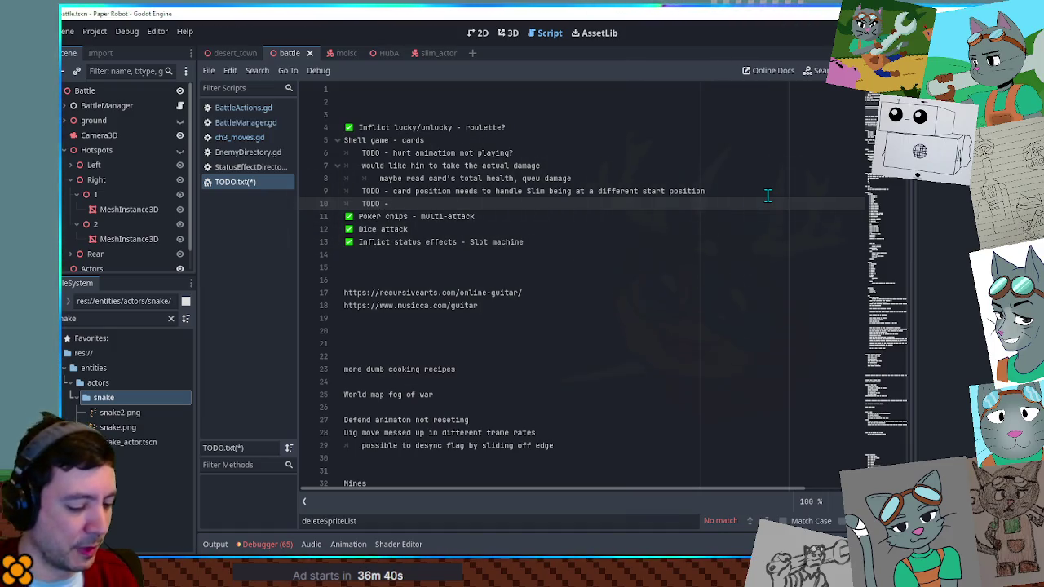
pyautogui.write(" slim's attack move")
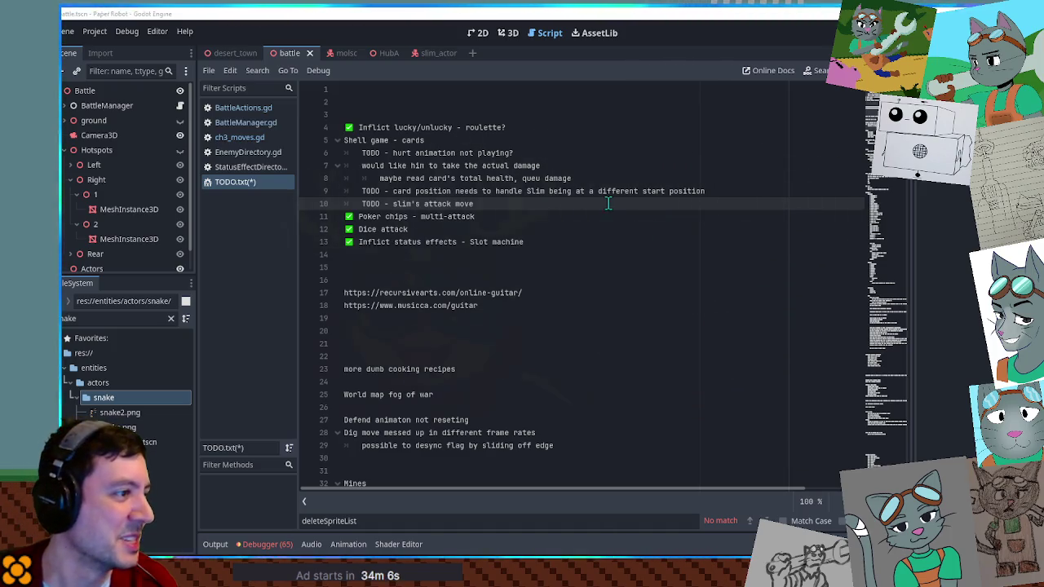
pyautogui.moveTo(380, 203)
pyautogui.mouseDown()
pyautogui.moveTo(514, 205)
pyautogui.moveTo(361, 205)
pyautogui.mouseUp()
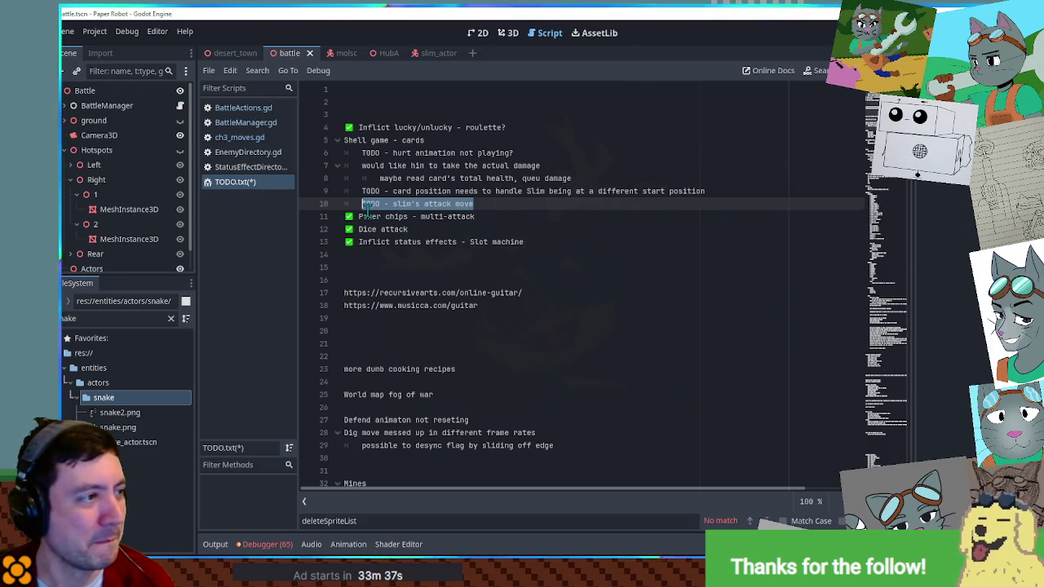
pyautogui.moveTo(504, 204)
pyautogui.mouseDown()
pyautogui.moveTo(307, 153)
pyautogui.moveTo(314, 144)
pyautogui.mouseUp()
pyautogui.click(474, 204)
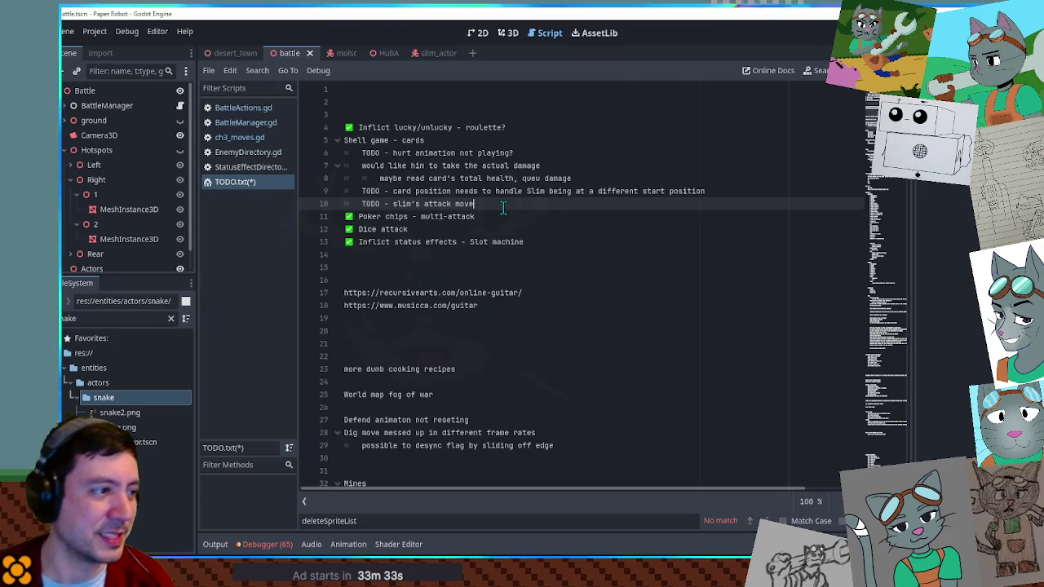
pyautogui.press('Return')
pyautogui.write('TODO - SFX')
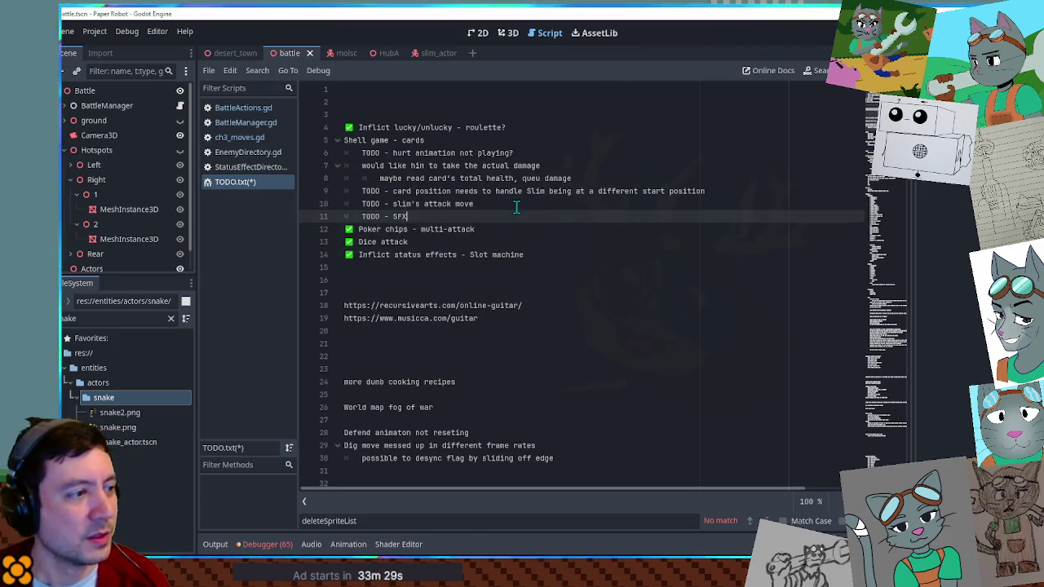
# Step: Correct 'queu' to 'queue' on line 8 and save TODO.txt
pyautogui.moveTo(506, 220)
pyautogui.mouseDown()
pyautogui.moveTo(355, 166)
pyautogui.moveTo(341, 141)
pyautogui.moveTo(456, 204)
pyautogui.moveTo(417, 219)
pyautogui.mouseUp()
pyautogui.click(344, 140)
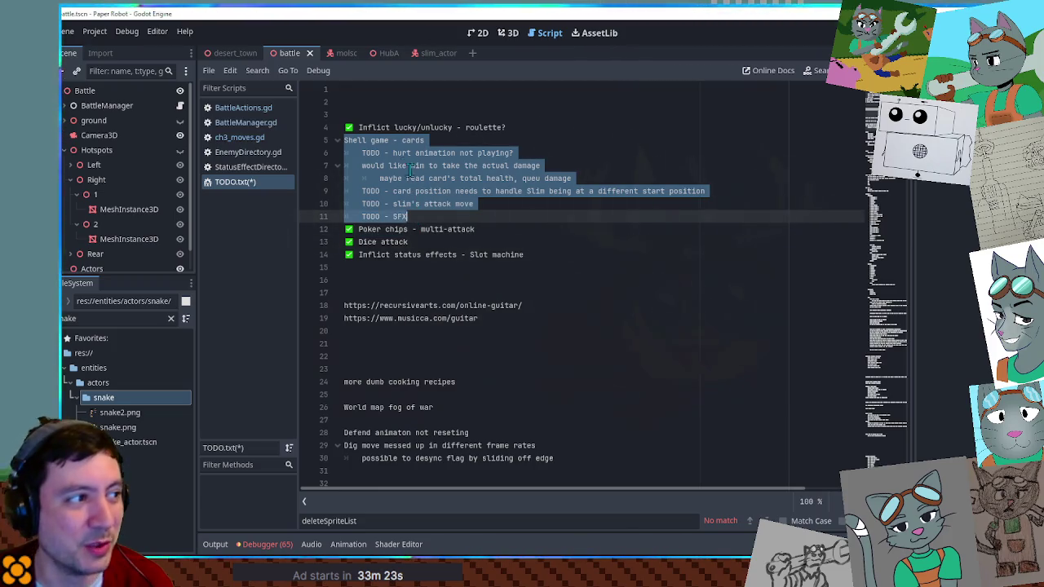
pyautogui.moveTo(399, 120); pyautogui.dragTo(551, 258)
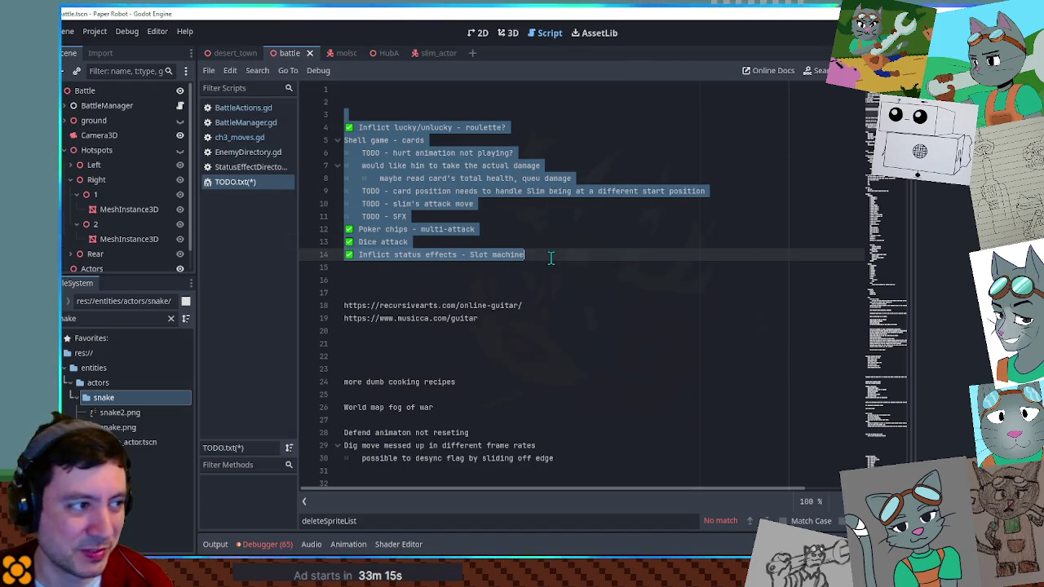
pyautogui.click(551, 258)
pyautogui.click(542, 177)
pyautogui.write('e')
pyautogui.click(583, 250)
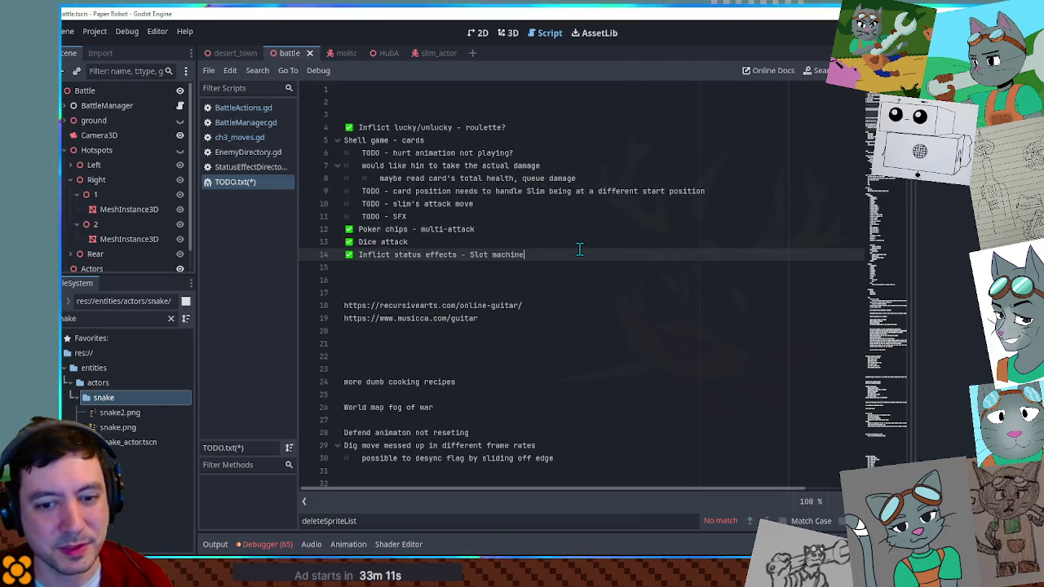
pyautogui.click(587, 231)
pyautogui.hotkey('ctrl', 's')
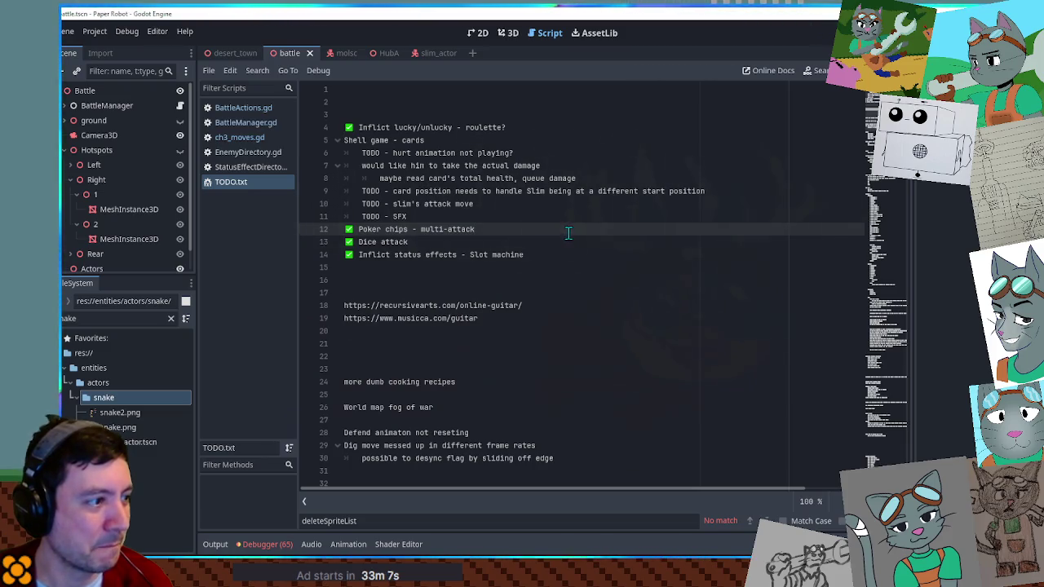
pyautogui.scroll(-3, 568, 233)
# Step: Launch a test run of the project with F5
pyautogui.scroll(3, 568, 234)
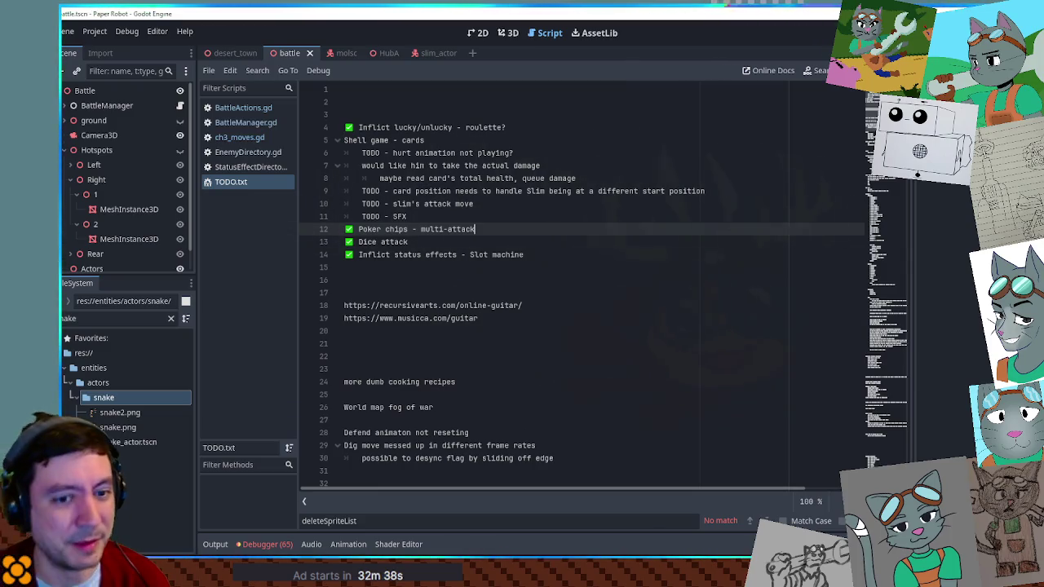
pyautogui.click(745, 180)
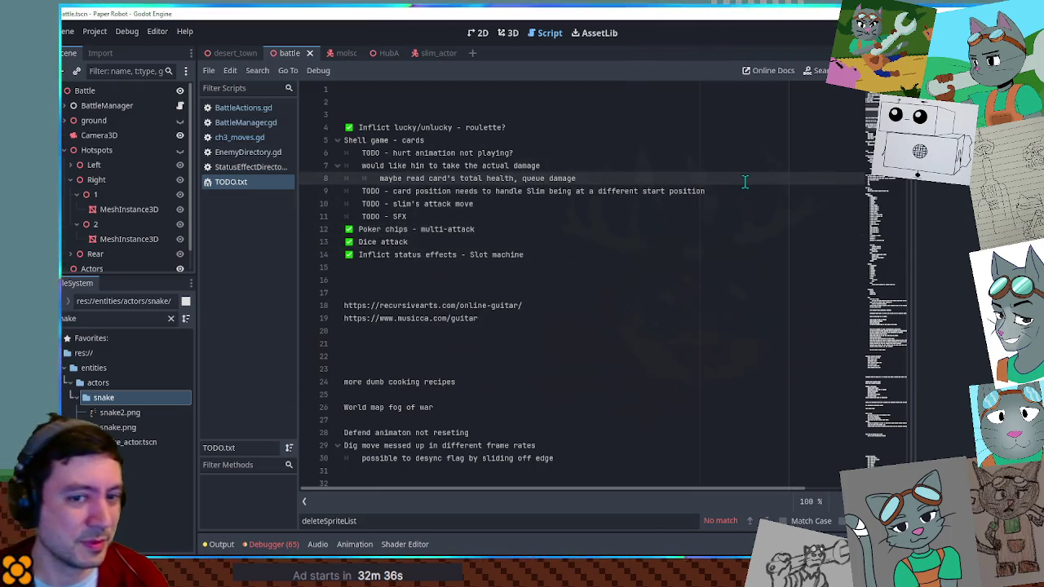
pyautogui.press('F5')
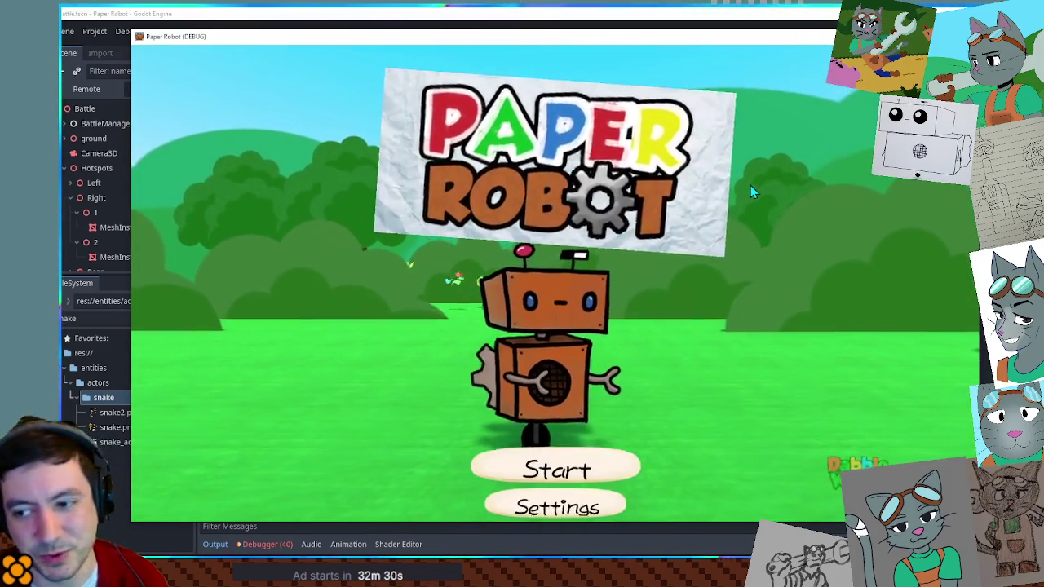
# Step: Start a new game in the third save slot from chapter 1, then stop the game
pyautogui.press('space')
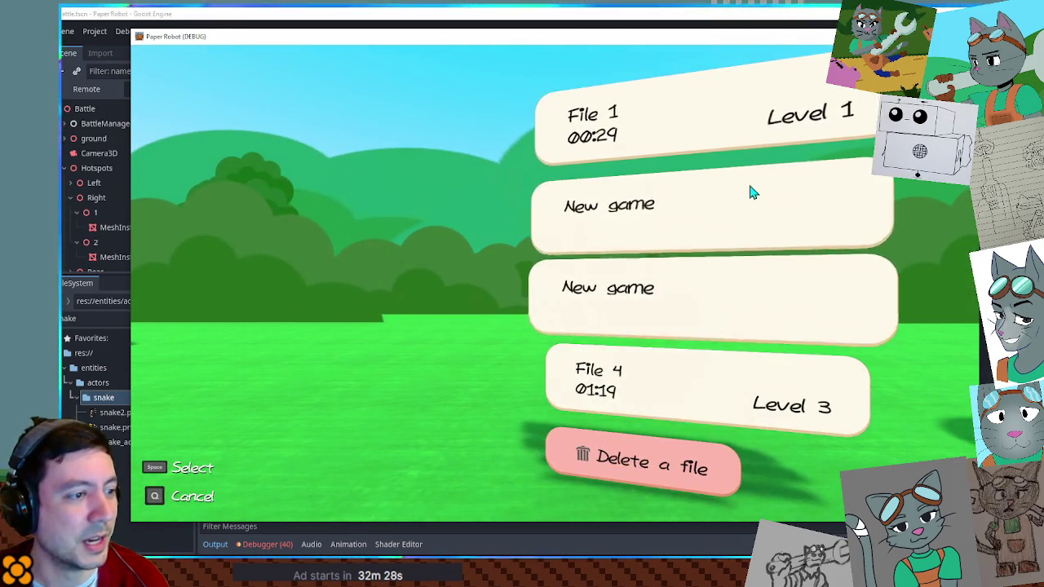
pyautogui.press('Down')
pyautogui.press('Down')
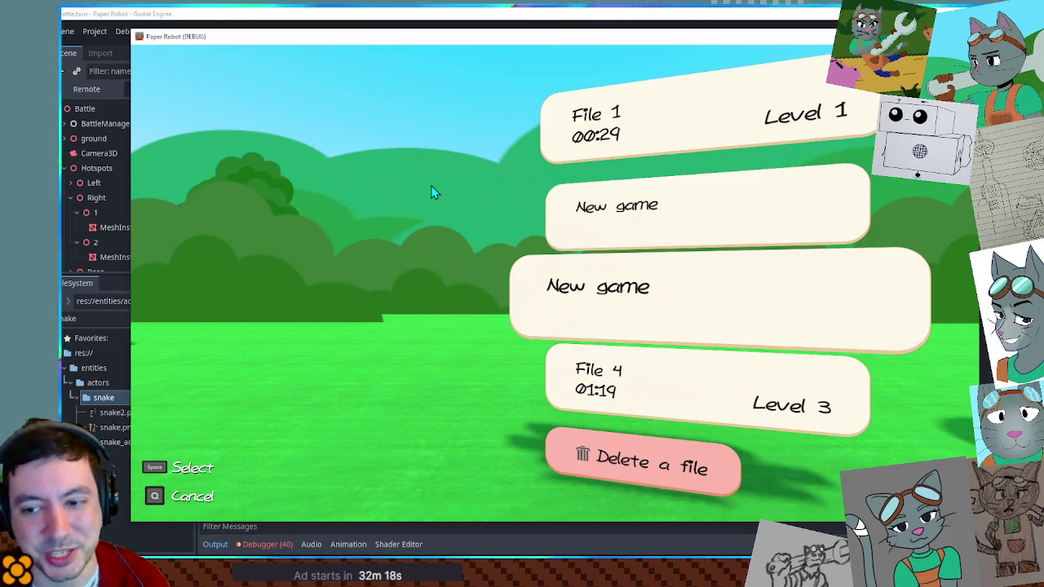
pyautogui.press('space')
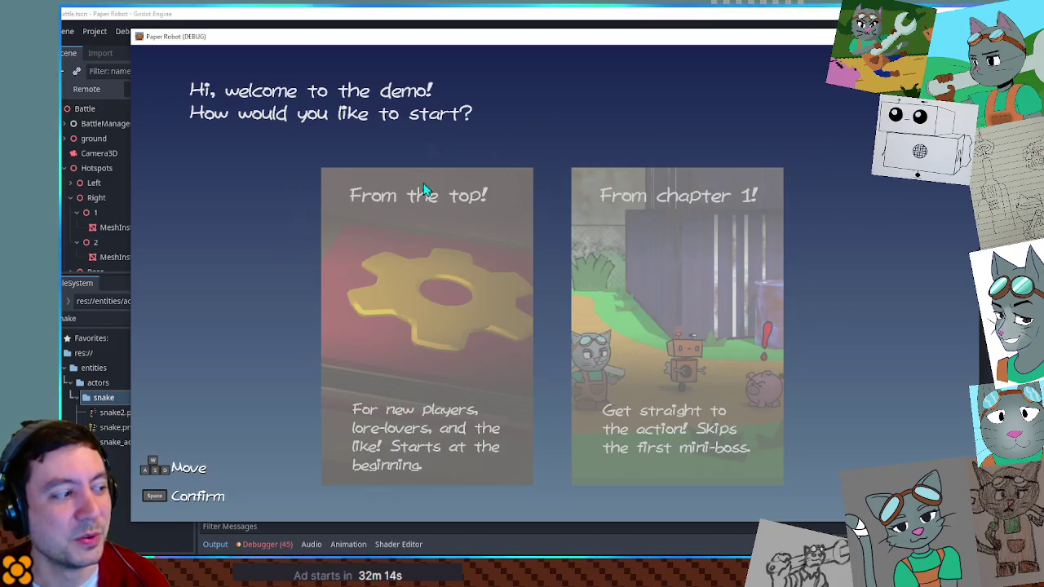
pyautogui.press('space')
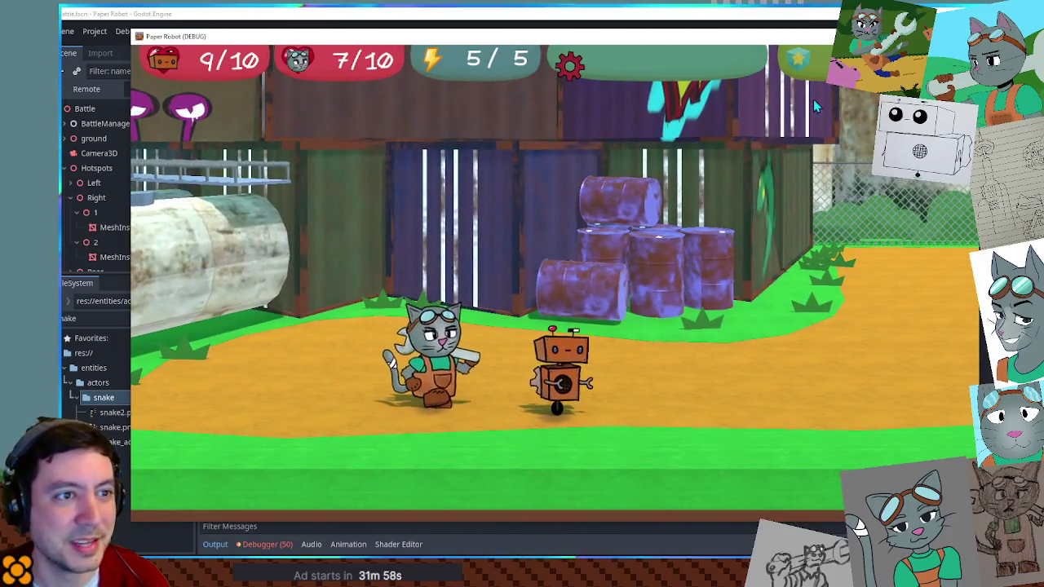
pyautogui.press('F8')
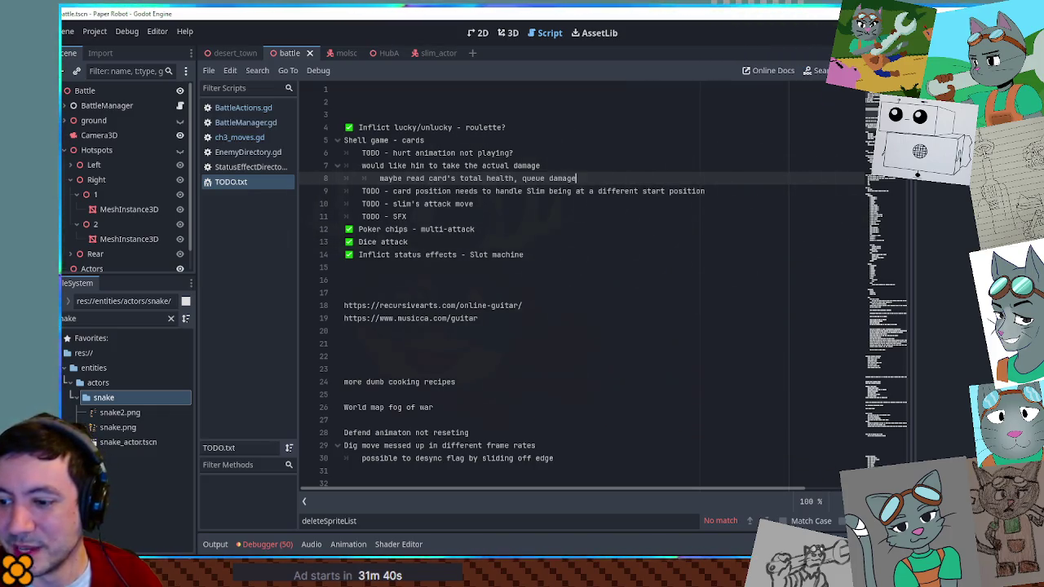
pyautogui.hotkey('alt', 'Tab')
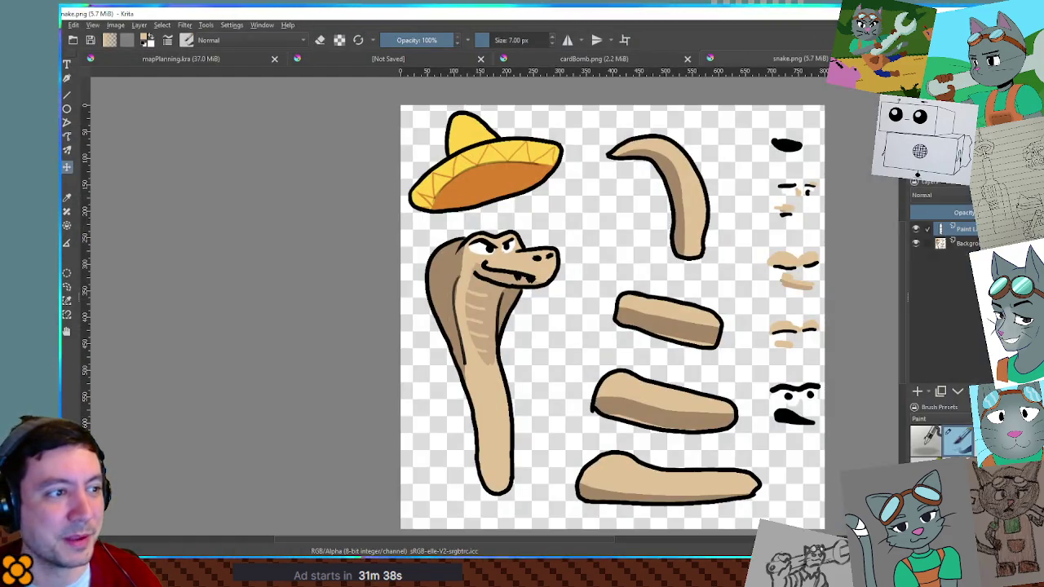
pyautogui.hotkey('alt', 'Tab')
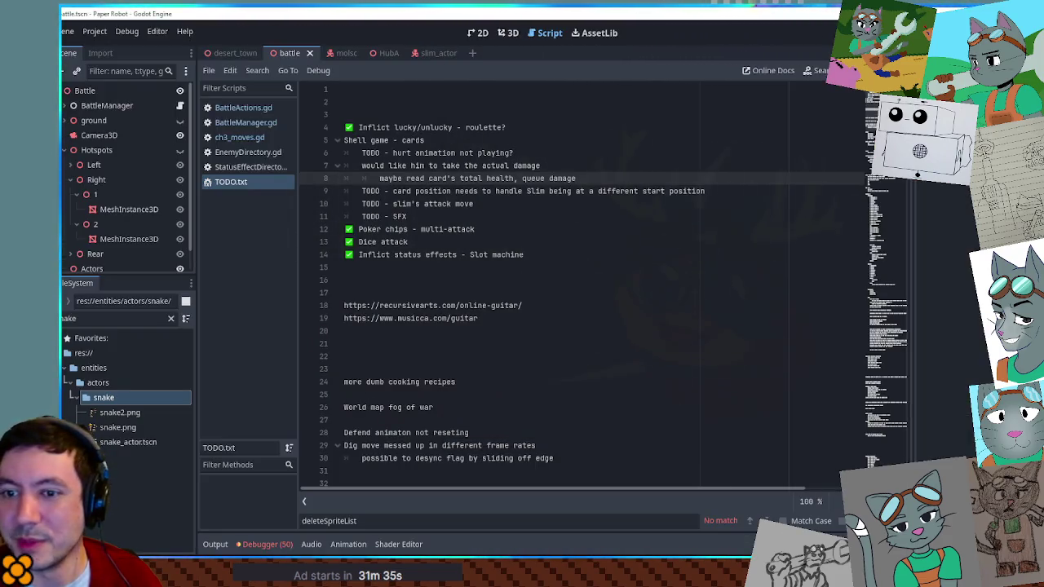